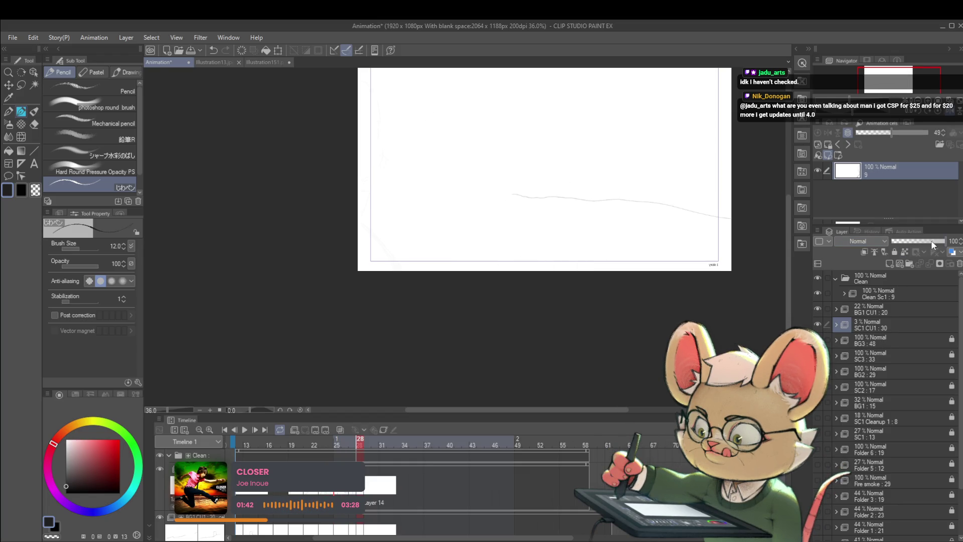
Step: Set the SC1 CU1 rough layer to about 30% opacity, reselect Clean Sc1 : 9, and enable onion skin
left_click(865, 329)
left_click(908, 242)
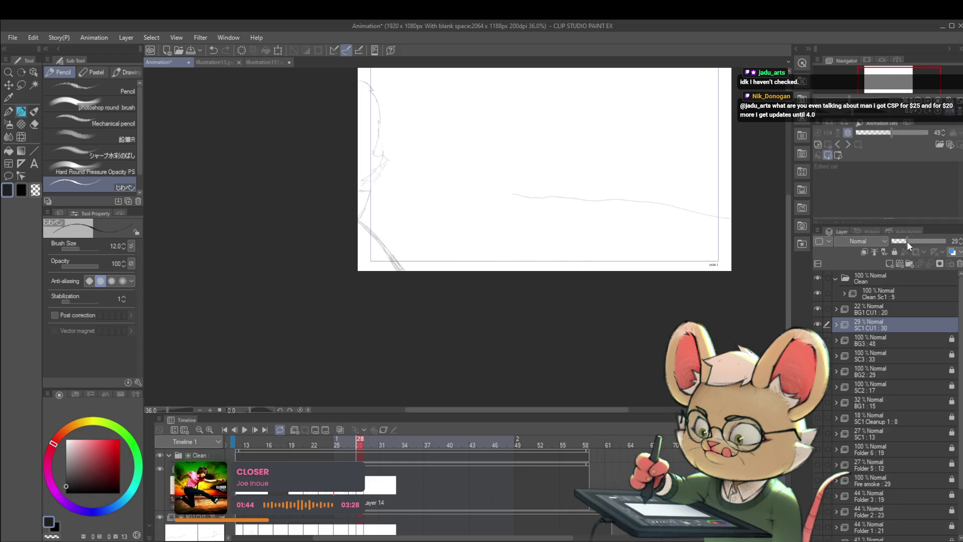
left_click(882, 294)
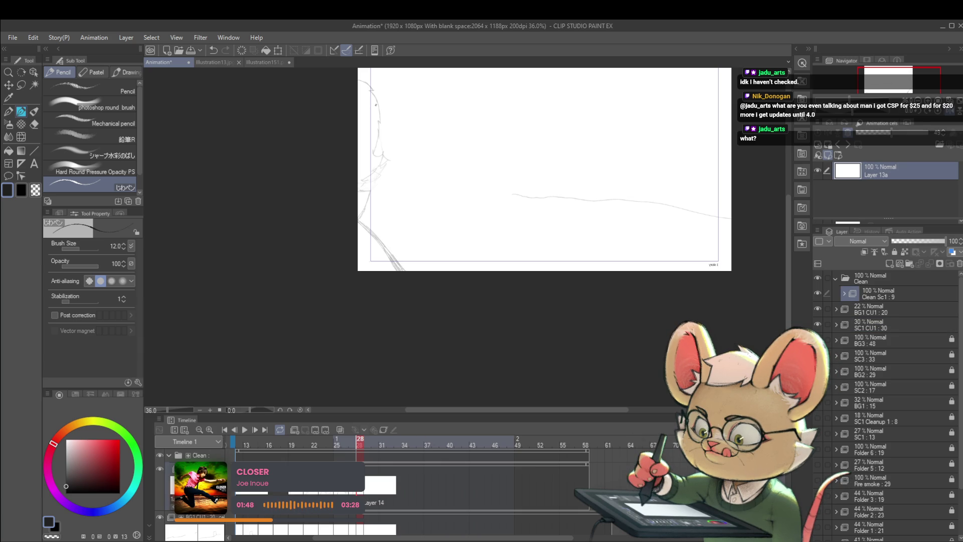
left_click(340, 429)
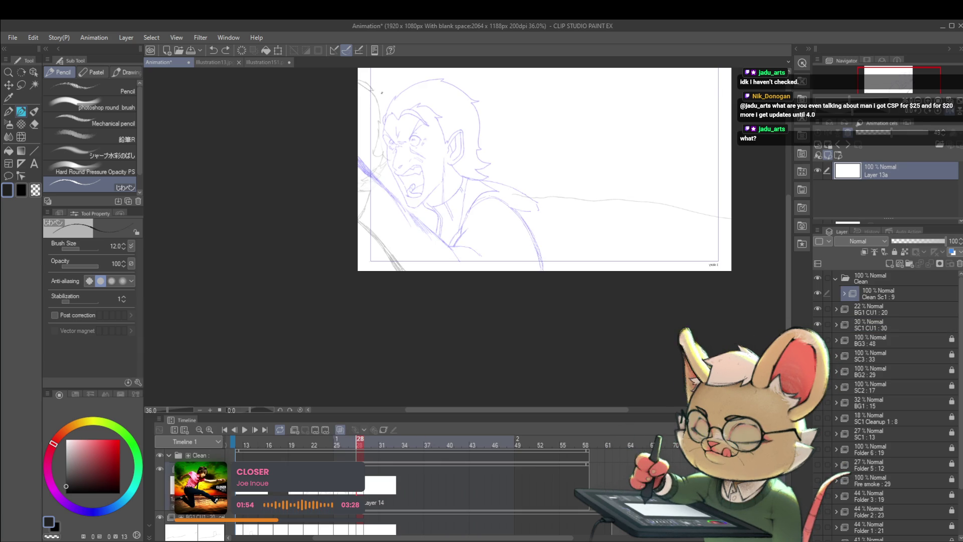
Step: Shift the canvas view slightly to reframe the shouting man's sketch
left_click_drag(380, 94, 374, 117)
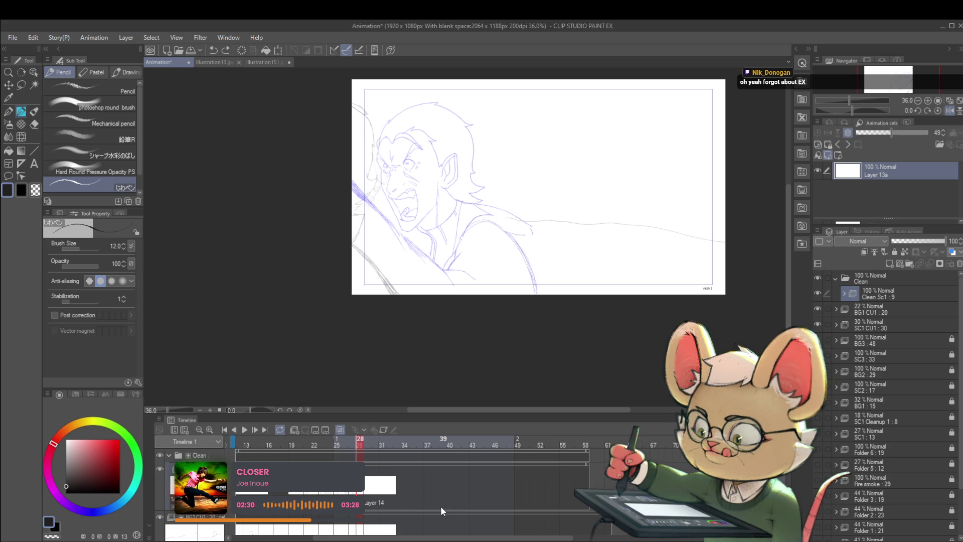
Step: Toggle the Navigator flips to see the sketch upright and unmirrored, then zoom to 51.1%
left_click(949, 111)
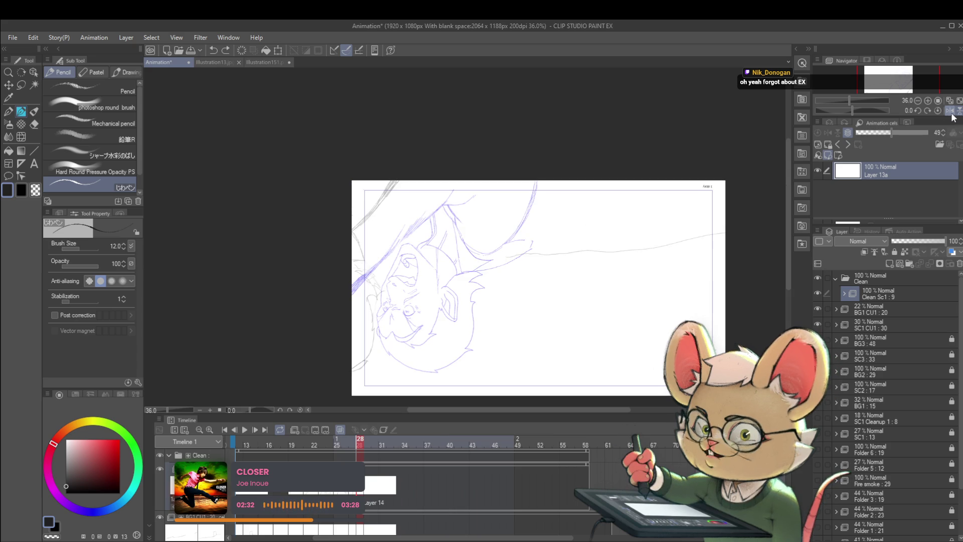
left_click(958, 111)
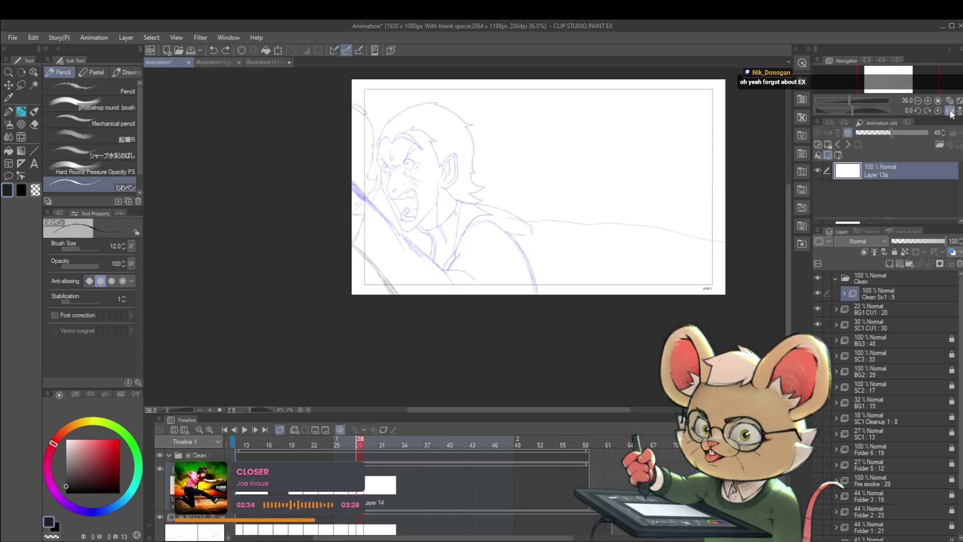
left_click(947, 112)
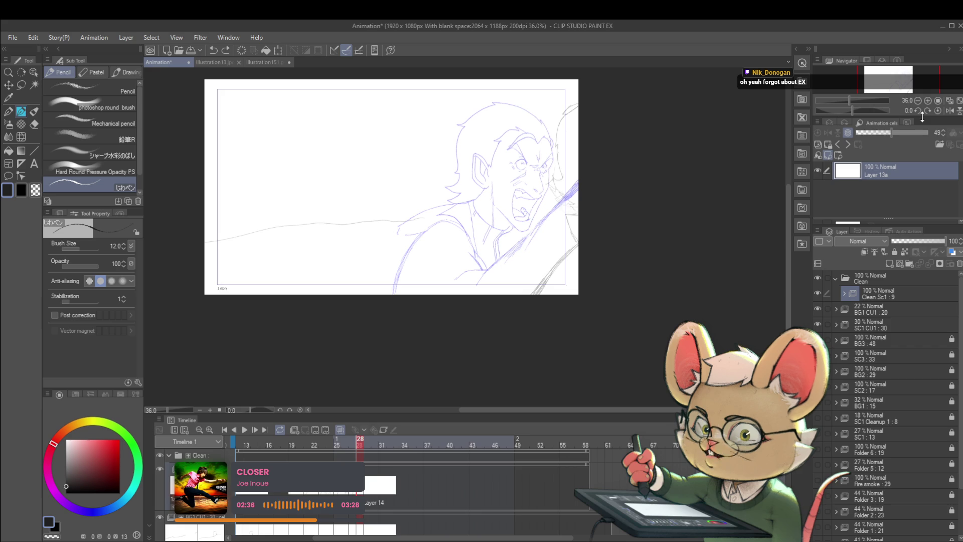
scroll(576, 107, "up", 2)
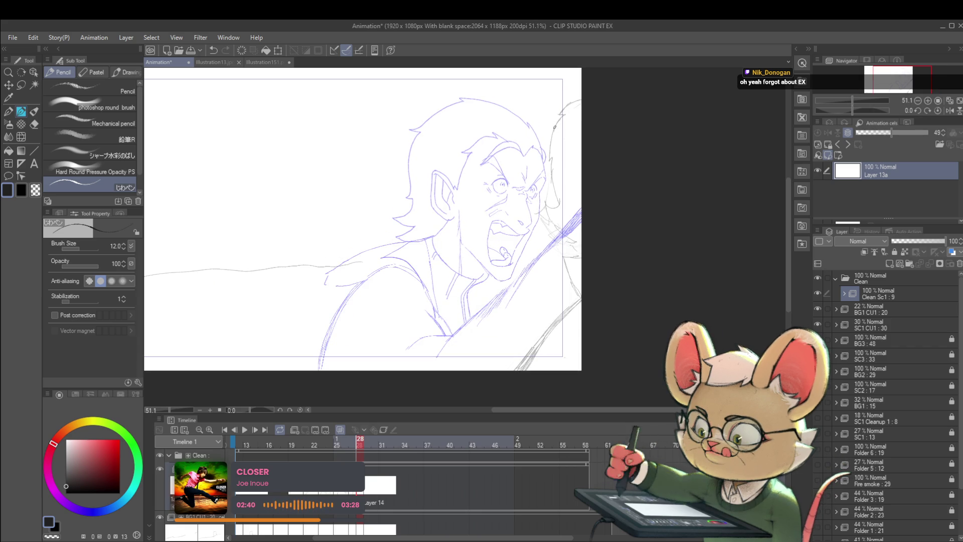
Step: Mirror the view horizontally, centre the man's head, undo the last change, and set brush size 17
key("h")
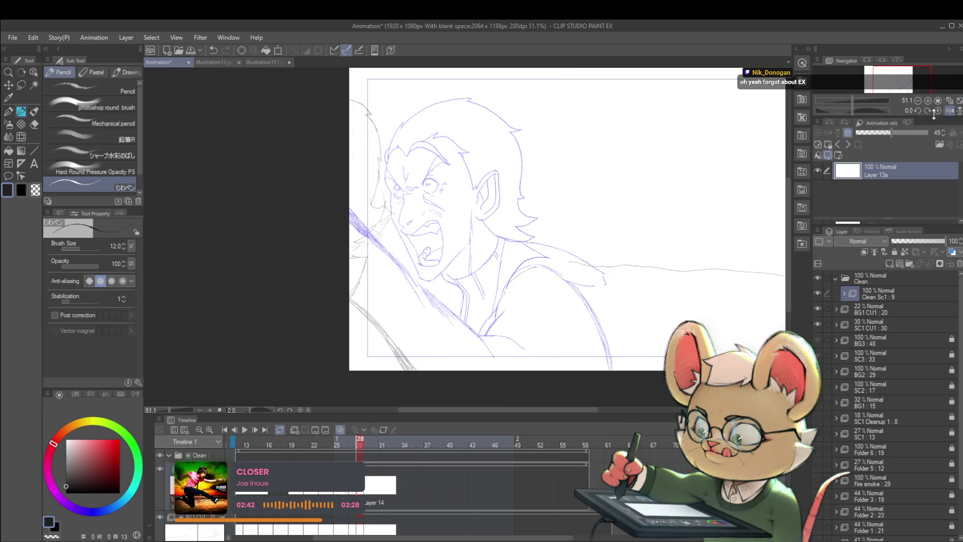
left_click_drag(566, 257, 488, 272)
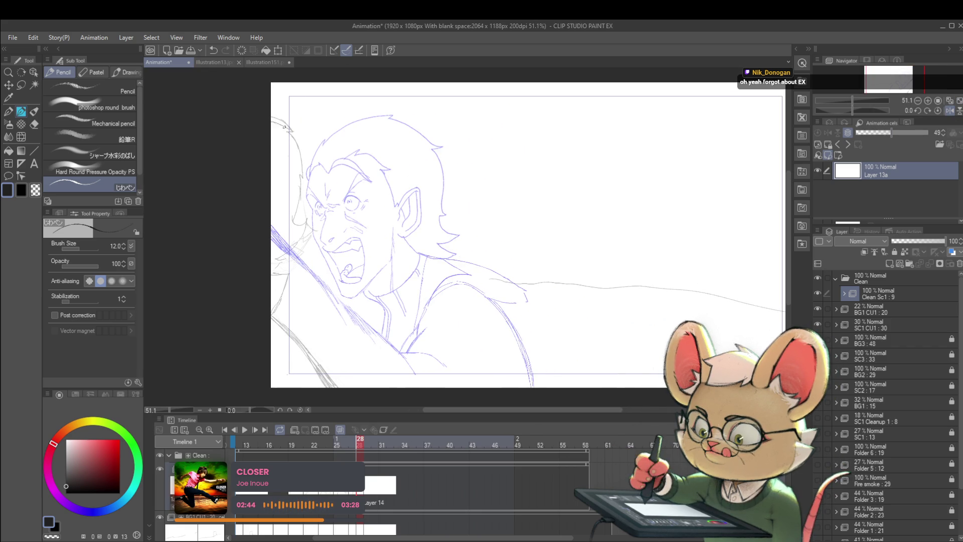
key("ctrl+z")
key("bracketright")
key("bracketright")
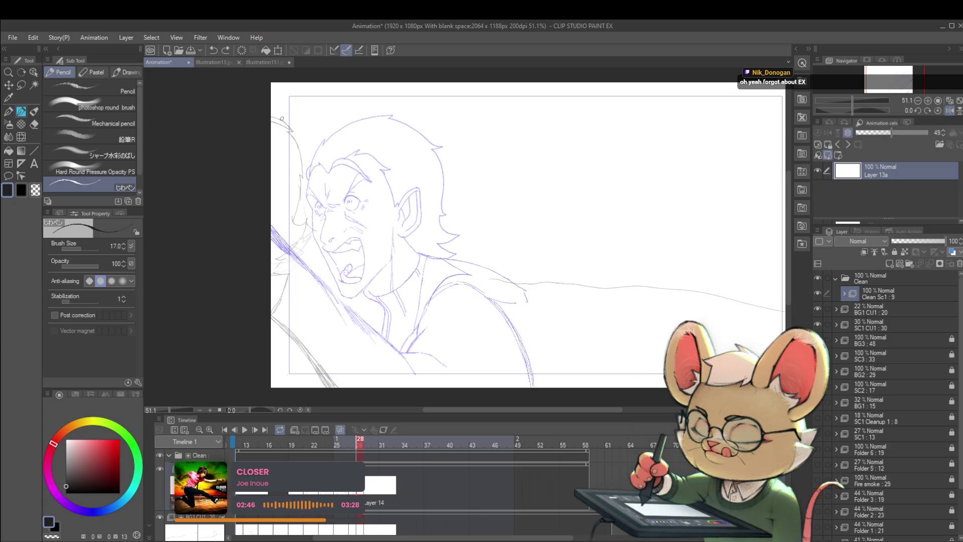
Step: Ink the top outline of the hair and extend the line down the back of the head
left_click_drag(391, 119, 438, 146)
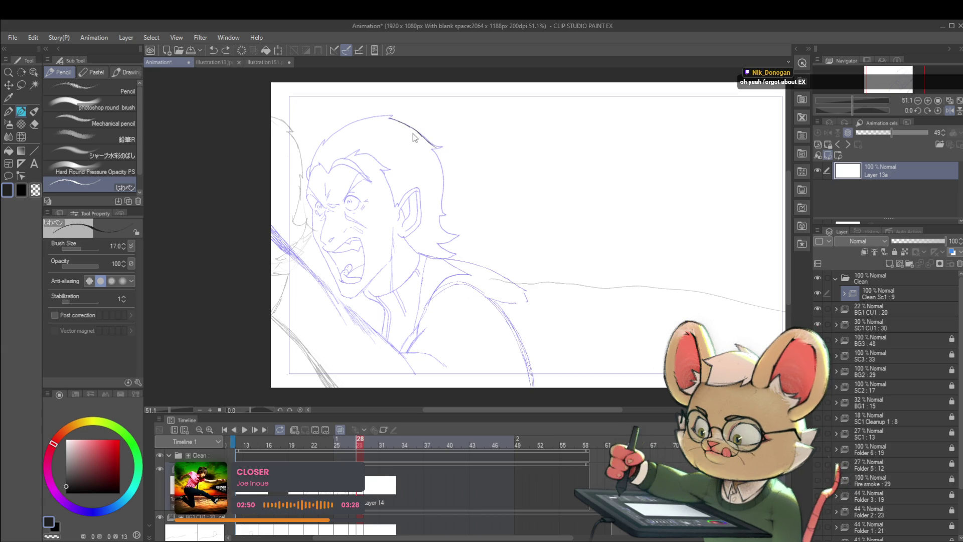
scroll(417, 138, "up", 3)
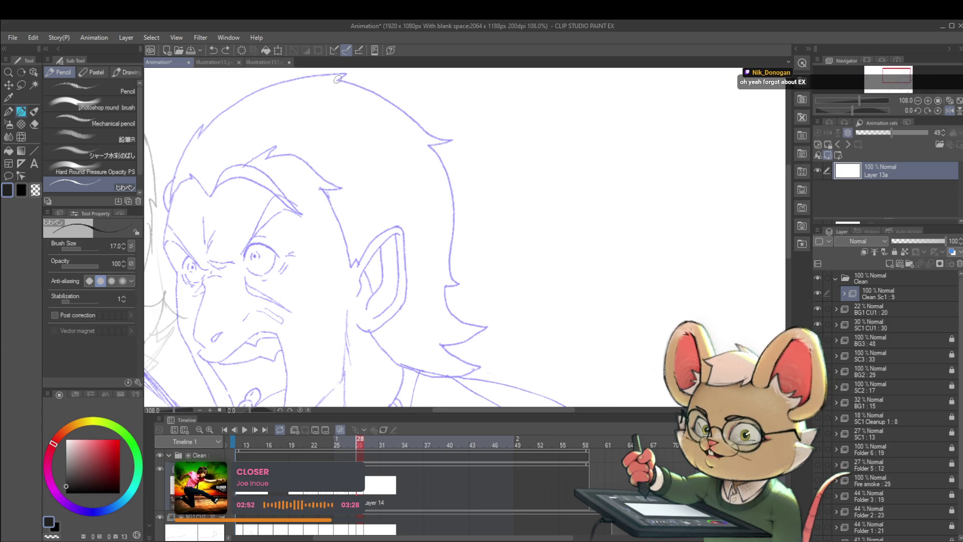
left_click_drag(337, 79, 445, 140)
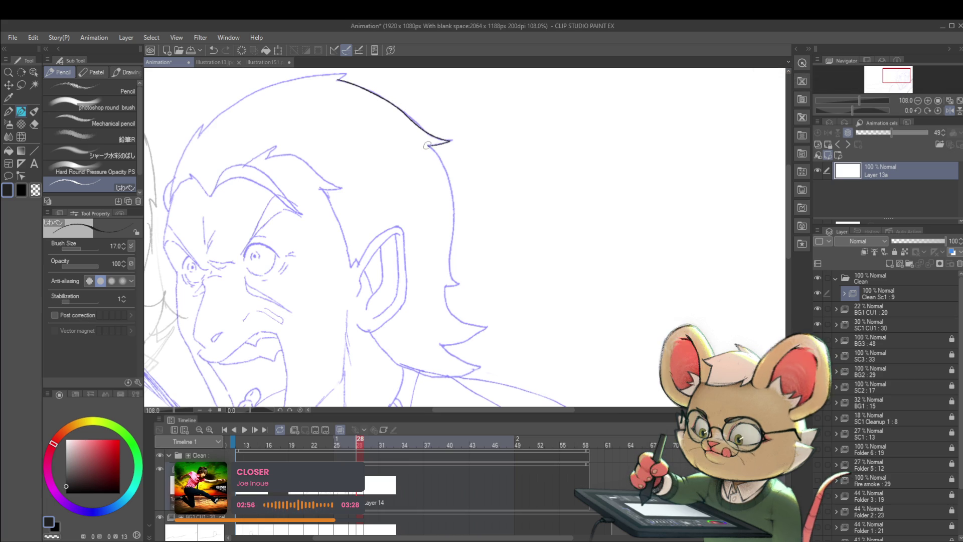
scroll(443, 143, "down", 3)
scroll(482, 178, "up", 2)
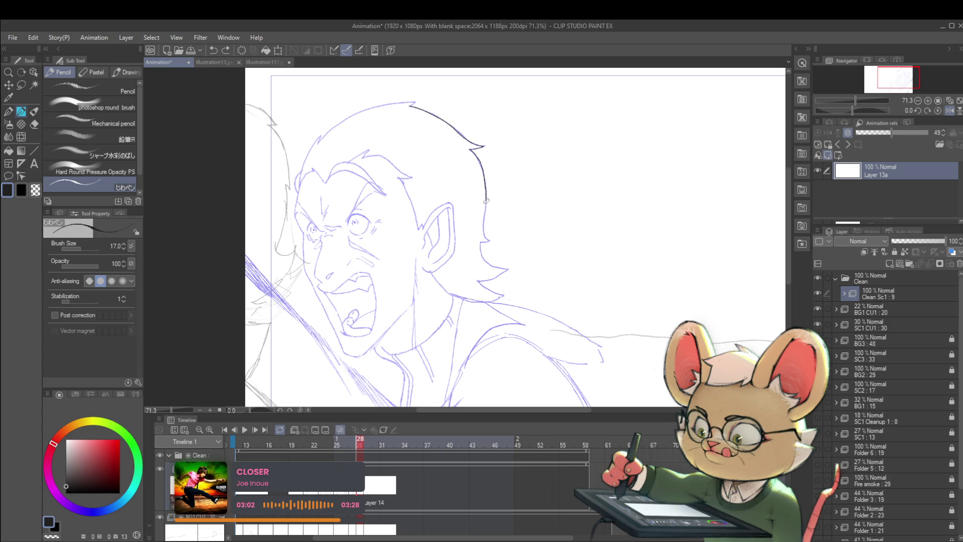
mouse_move(485, 216)
left_mouse_down()
mouse_move(490, 241)
mouse_move(479, 241)
mouse_move(513, 238)
mouse_move(508, 221)
mouse_move(494, 246)
mouse_move(474, 253)
mouse_move(499, 267)
left_mouse_up()
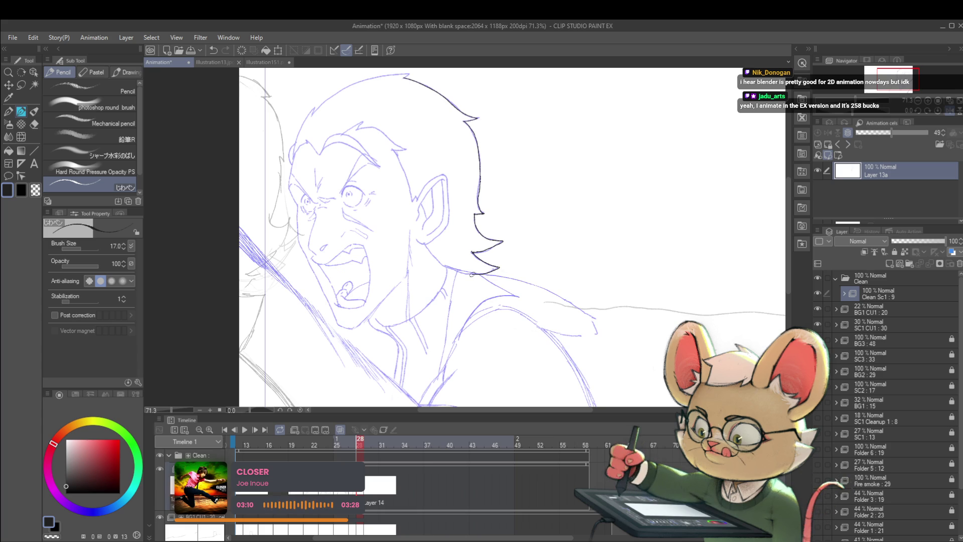
scroll(466, 253, "down", 3)
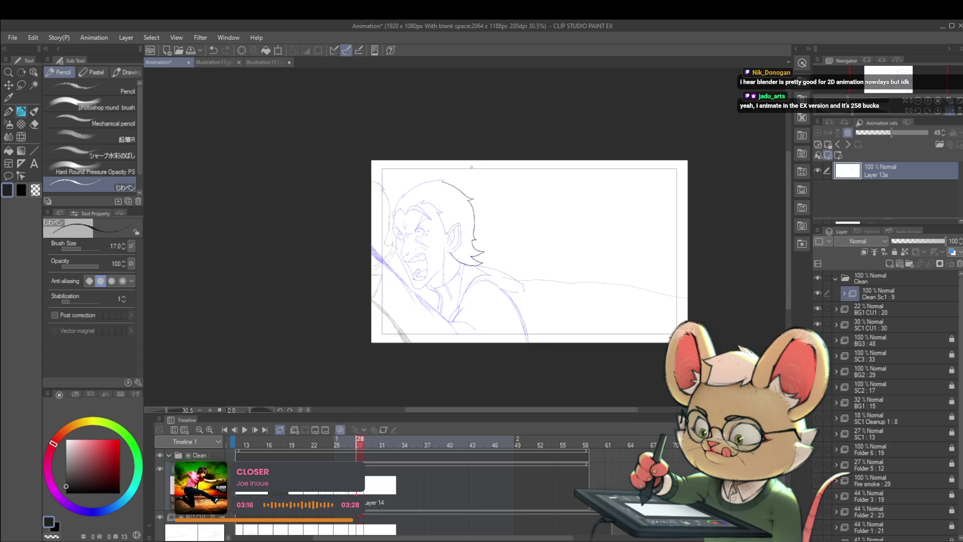
Step: Step back to frame 27 and recentre the zoomed-in drawing
scroll(464, 255, "up", 2)
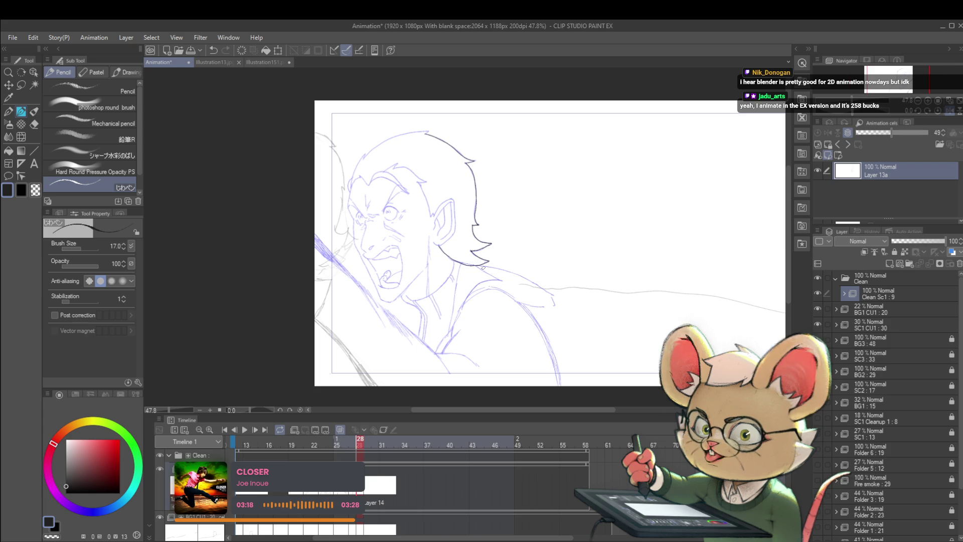
key("Left")
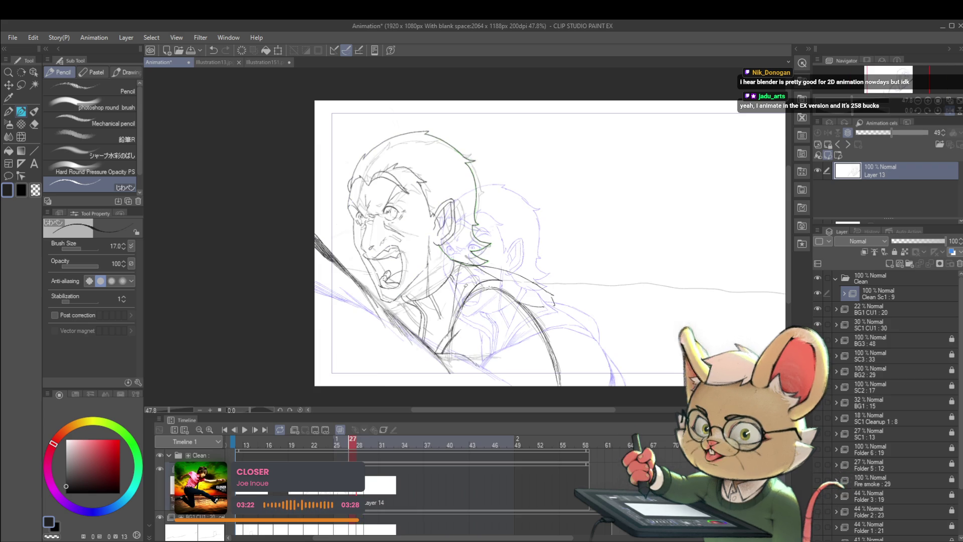
left_click_drag(475, 272, 499, 277)
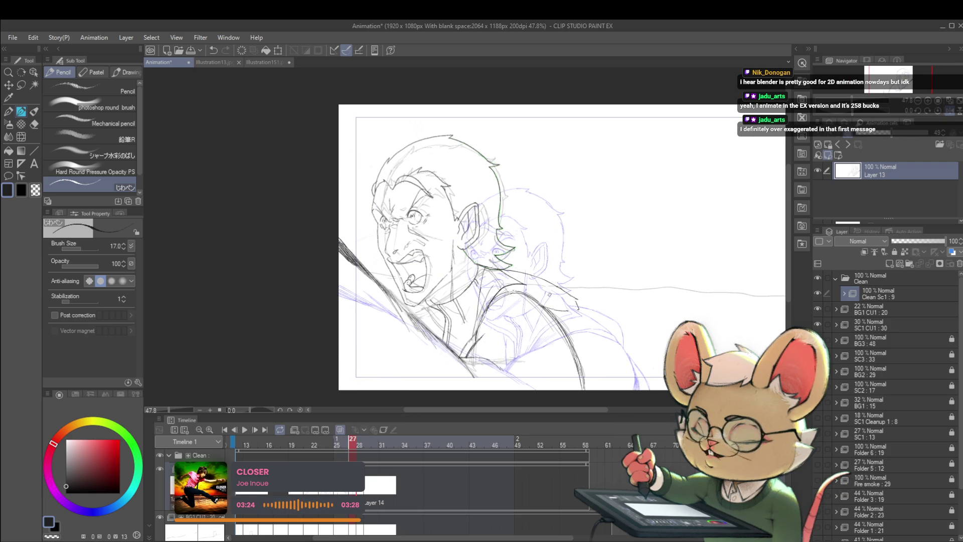
scroll(498, 278, "up", 2)
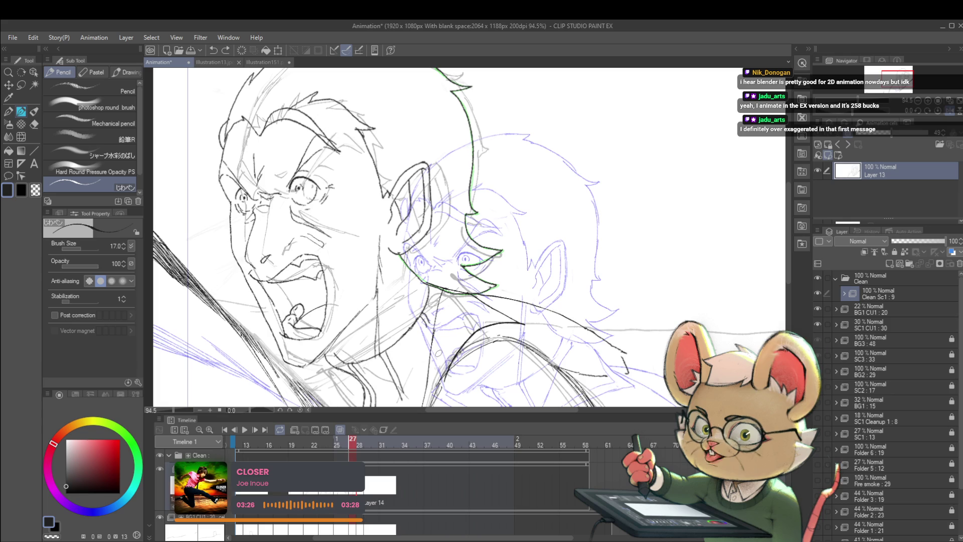
Step: Fade the SC1 CU1 rough layer to 6% opacity, reselect Clean Sc1 : 9, and step back a frame
left_click(876, 325)
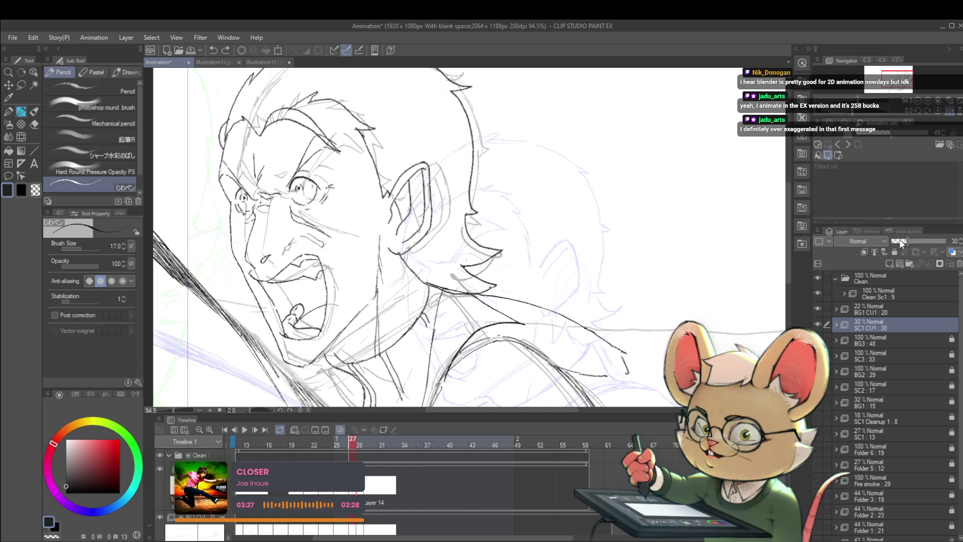
left_click_drag(900, 242, 894, 240)
left_click_drag(558, 314, 571, 192)
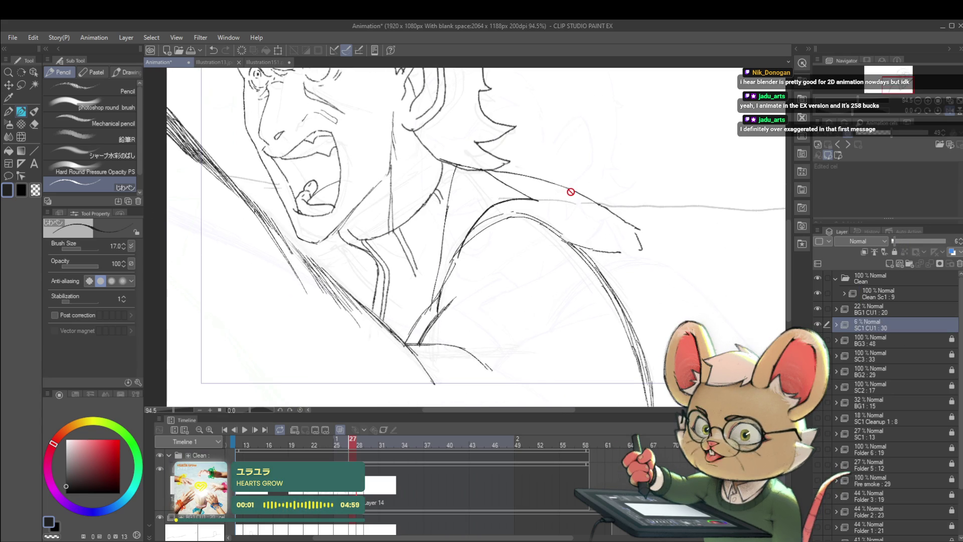
left_click(879, 291)
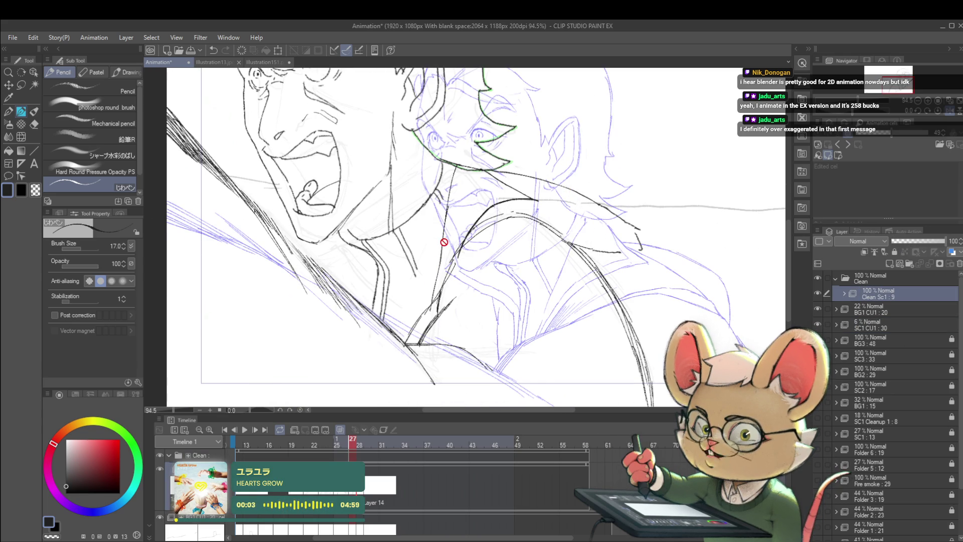
key("Left")
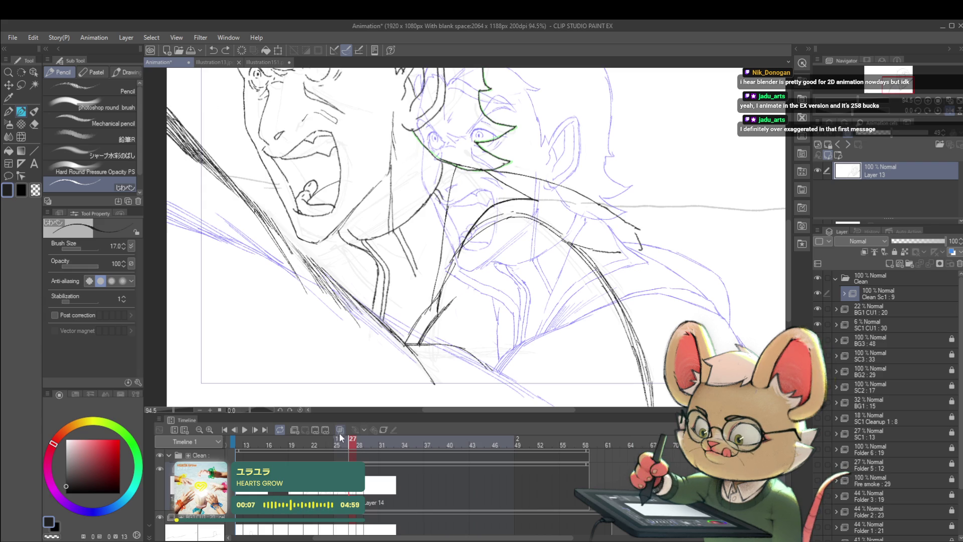
Step: Ink a short stroke along the man's collar line
scroll(506, 248, "down", 5)
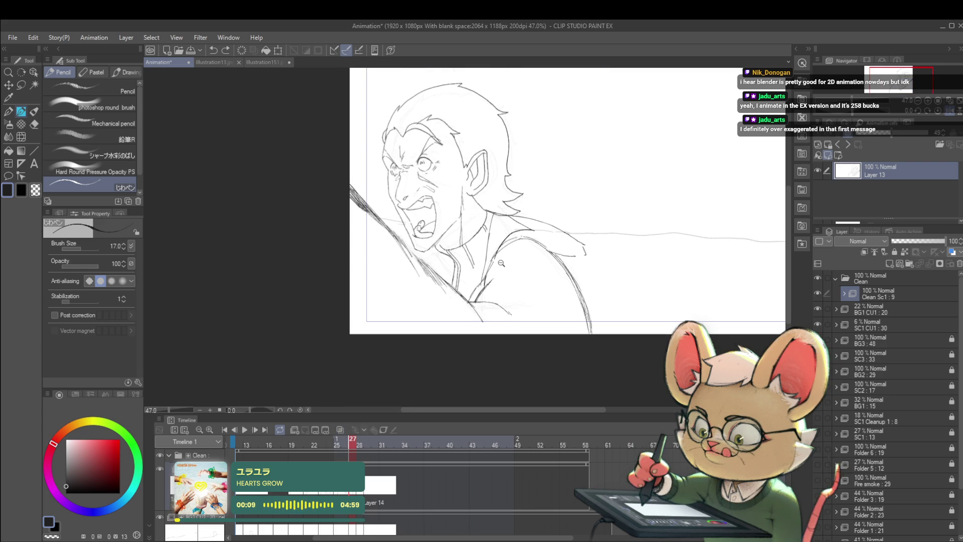
scroll(501, 263, "up", 5)
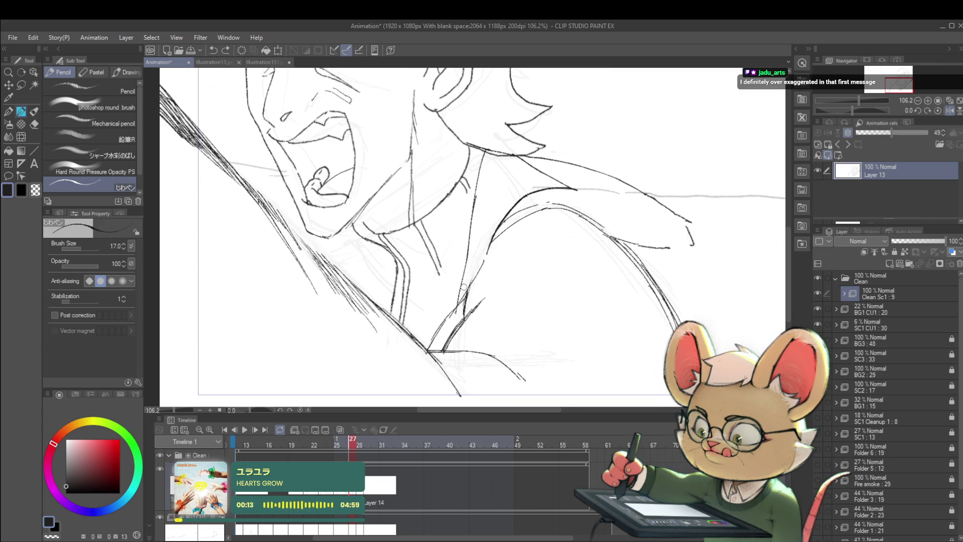
scroll(465, 289, "down", 5)
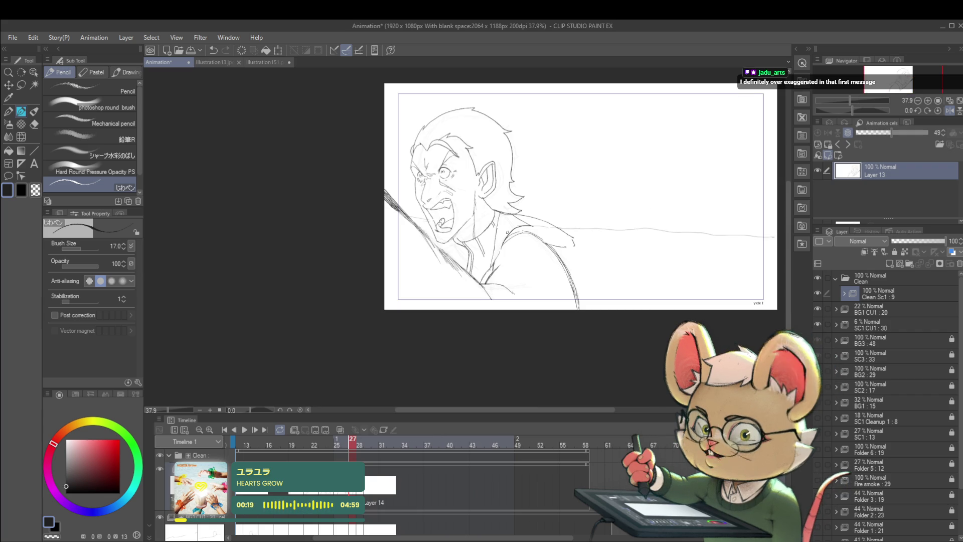
scroll(502, 216, "up", 5)
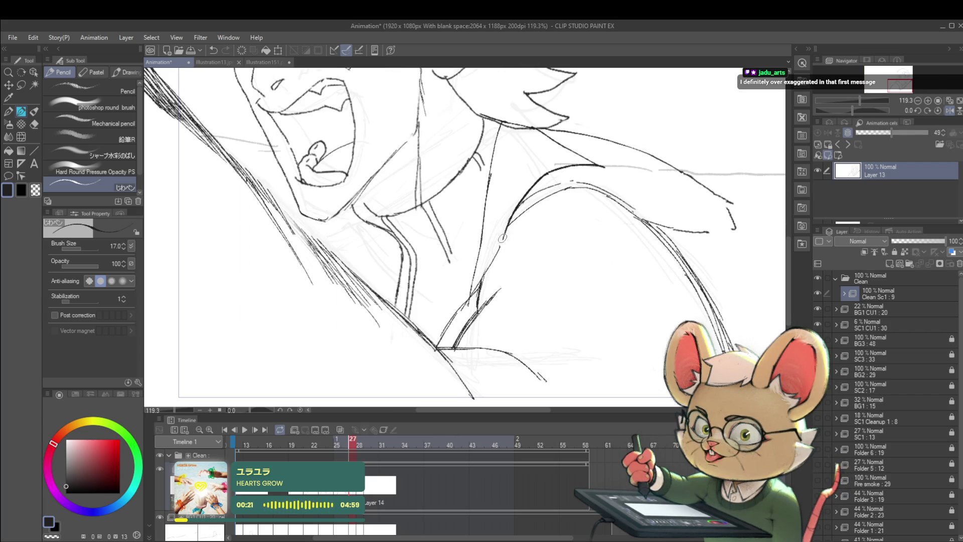
scroll(499, 247, "down", 3)
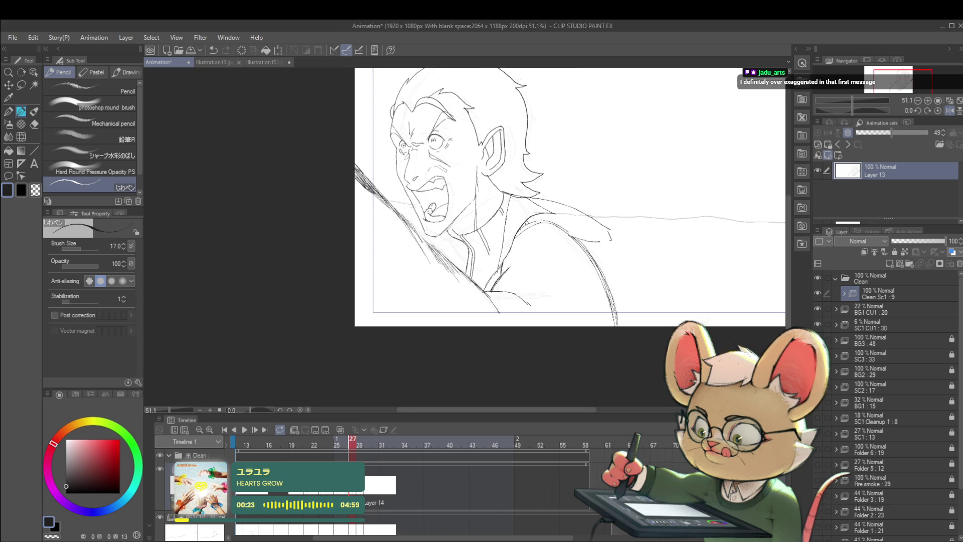
scroll(509, 254, "up", 3)
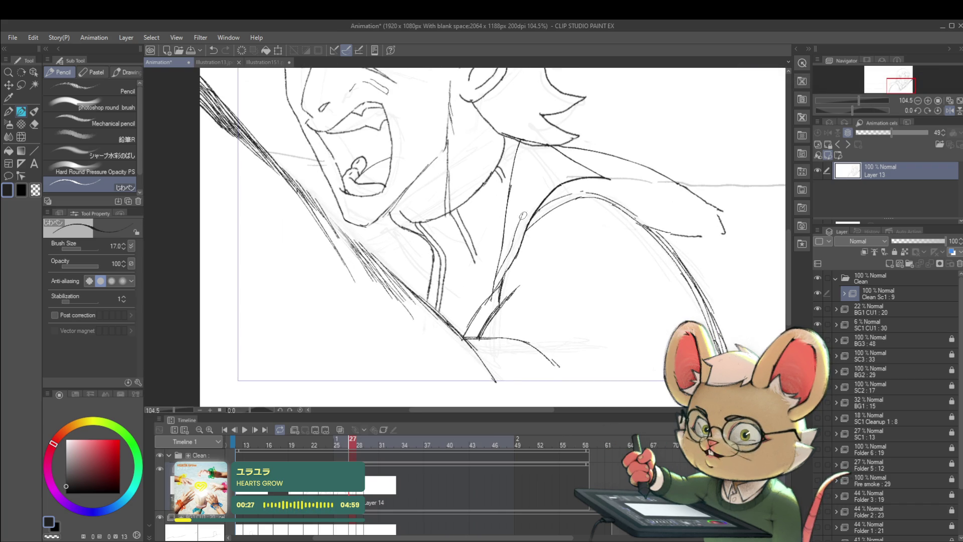
mouse_move(529, 203)
left_mouse_down()
mouse_move(566, 169)
mouse_move(381, 208)
left_mouse_up()
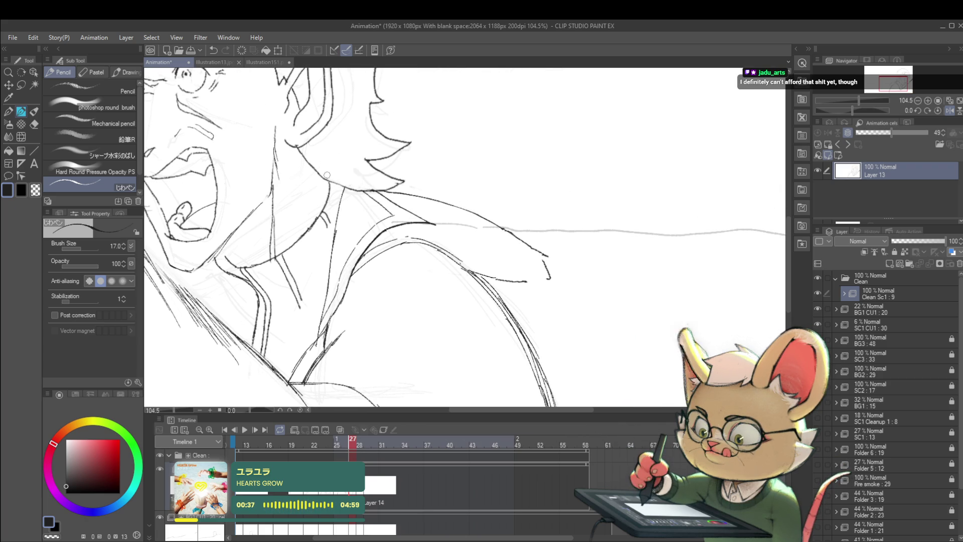
Step: Sketch a hand with fingers at the end of the outstretched arm
scroll(326, 174, "down", 5)
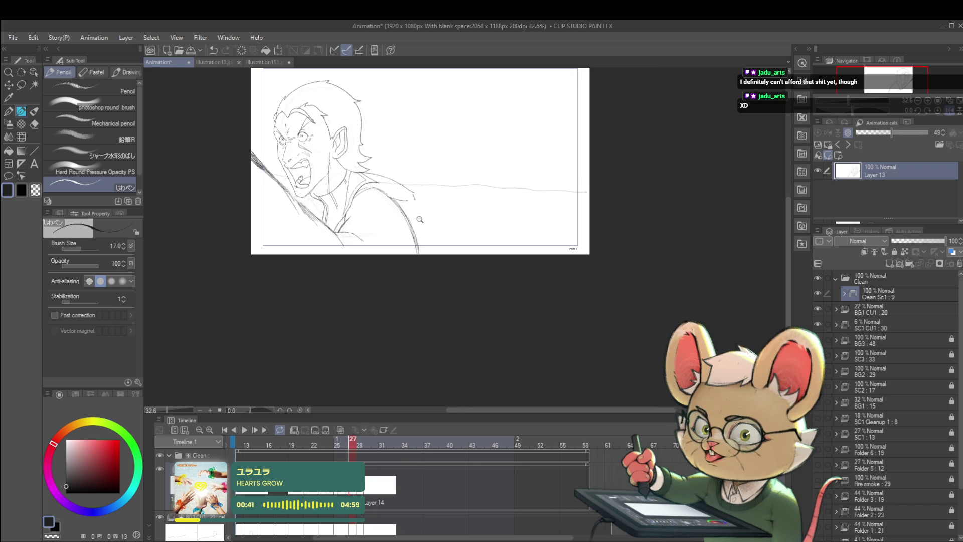
scroll(418, 219, "up", 2)
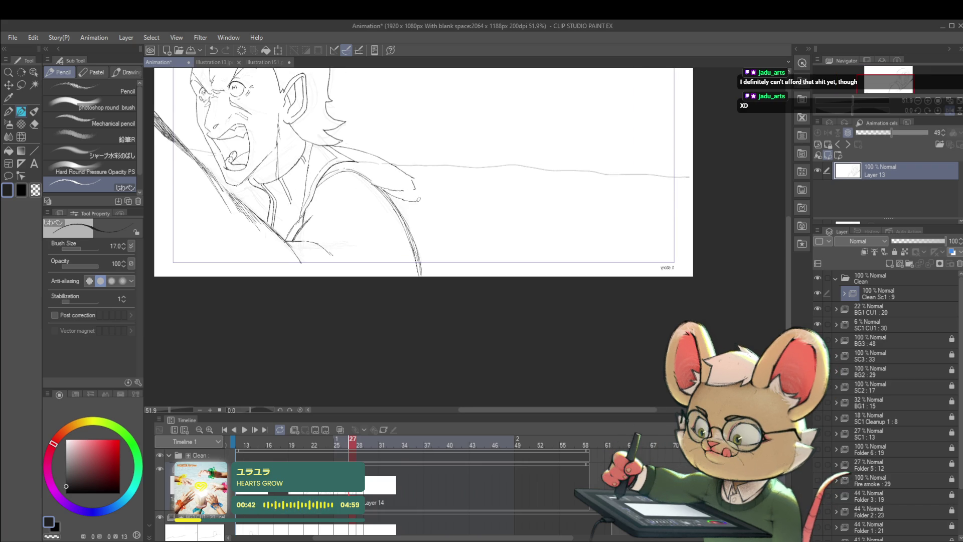
left_click_drag(411, 176, 429, 196)
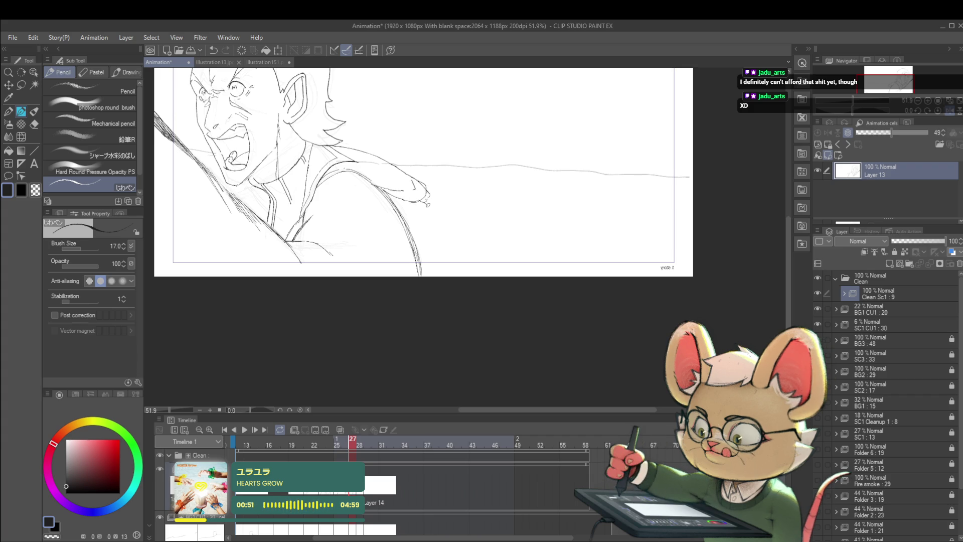
left_click_drag(426, 200, 440, 206)
scroll(439, 206, "down", 3)
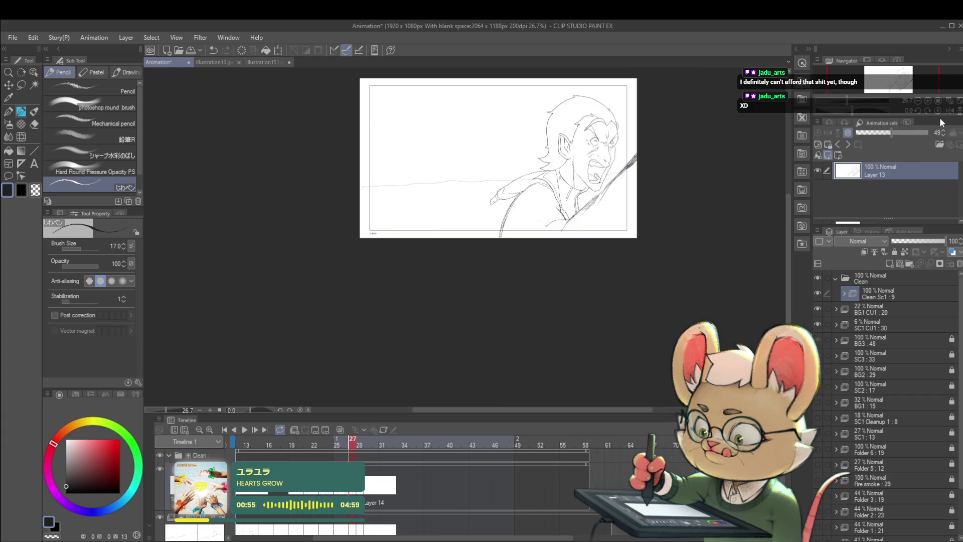
Step: Step back through frames 26 and 21, return to frame 27, and unflip the canvas view
key("Left")
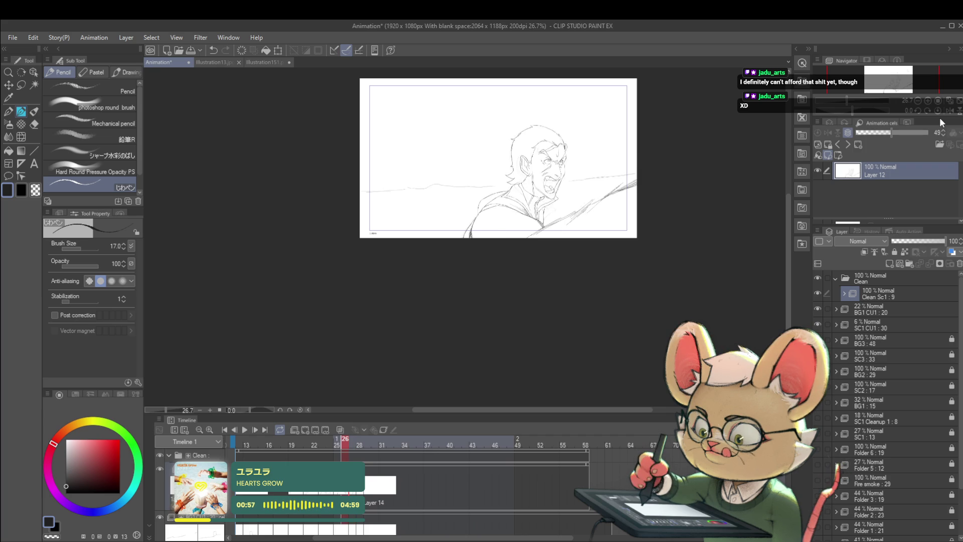
key("Left")
key("Left")
key("Left")
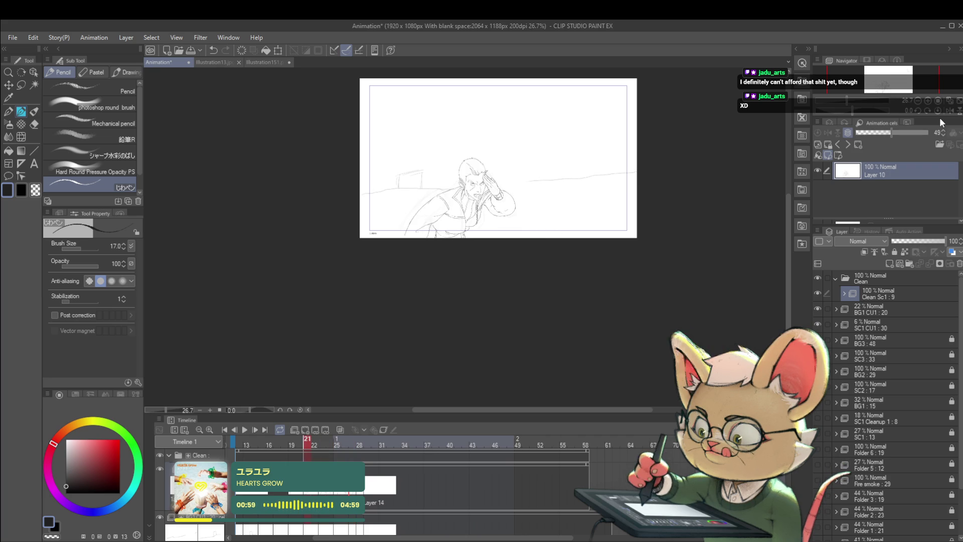
key("Right")
key("Right")
key("Right")
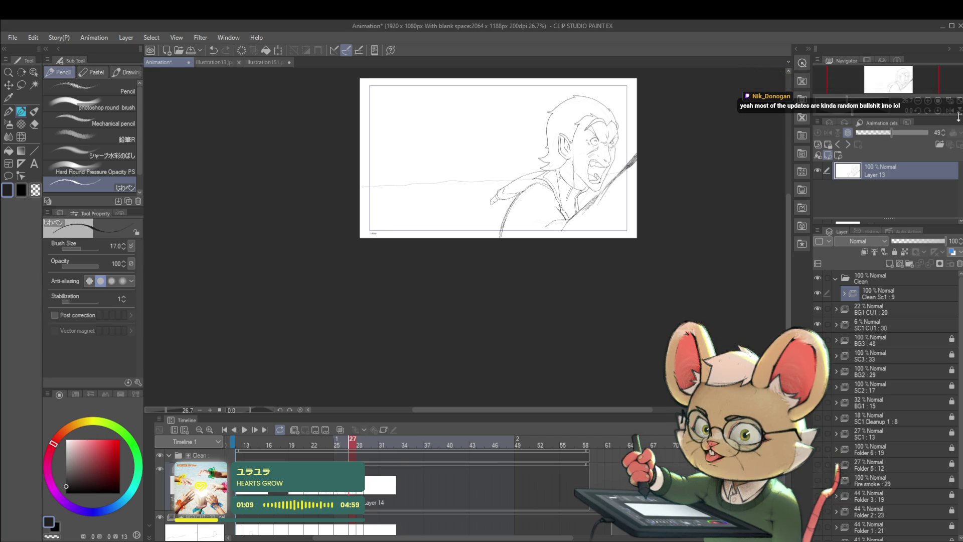
left_click(949, 110)
scroll(429, 186, "up", 2)
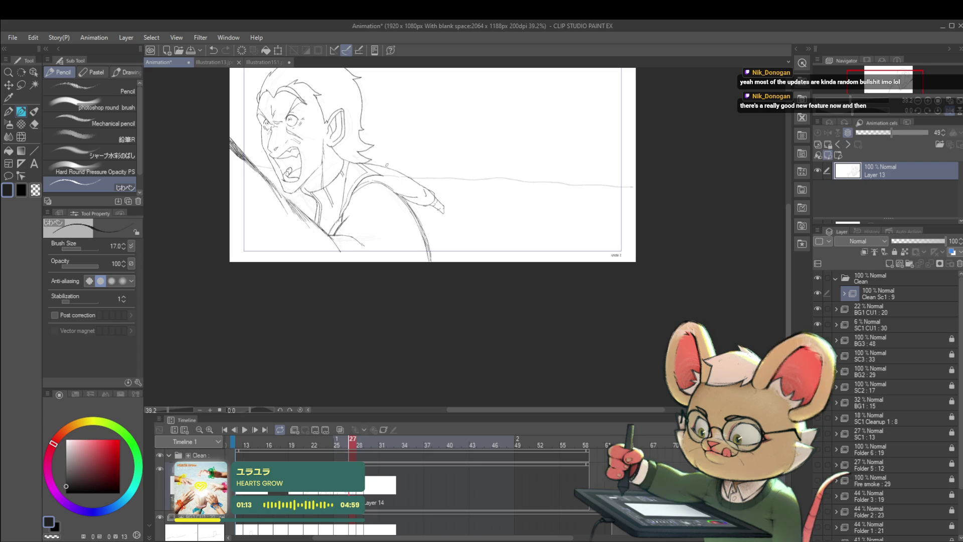
Step: Lasso the outstretched arm and hand and transform them slightly downward
key("m")
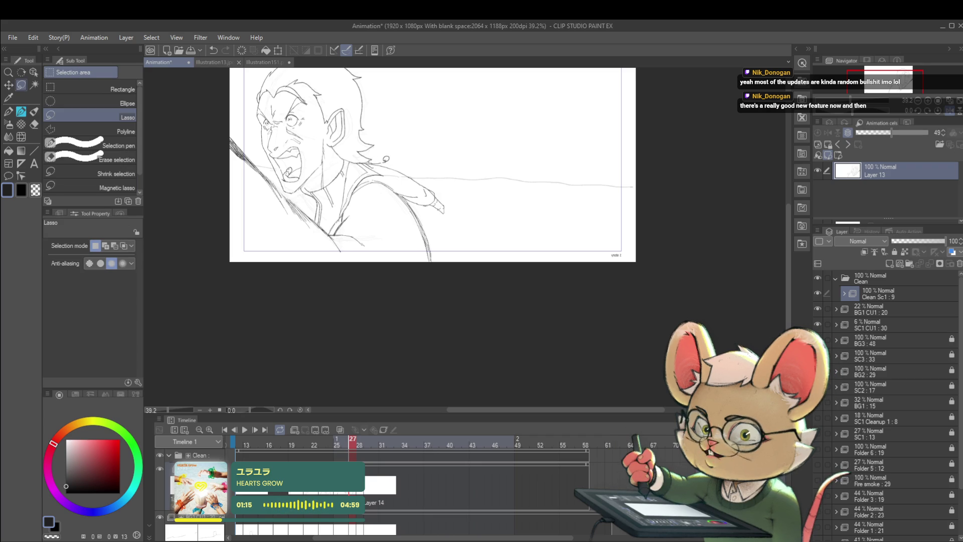
left_click_drag(422, 206, 419, 203)
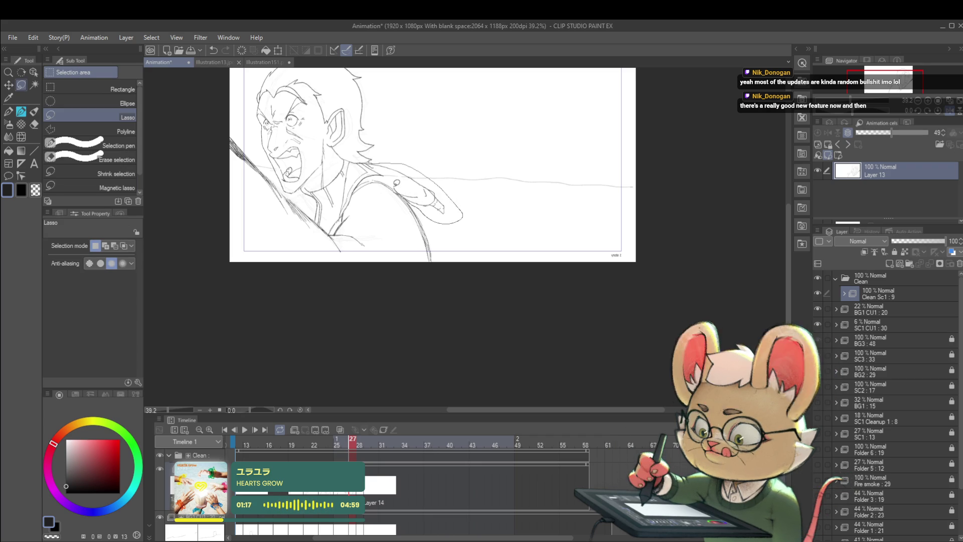
key("ctrl+t")
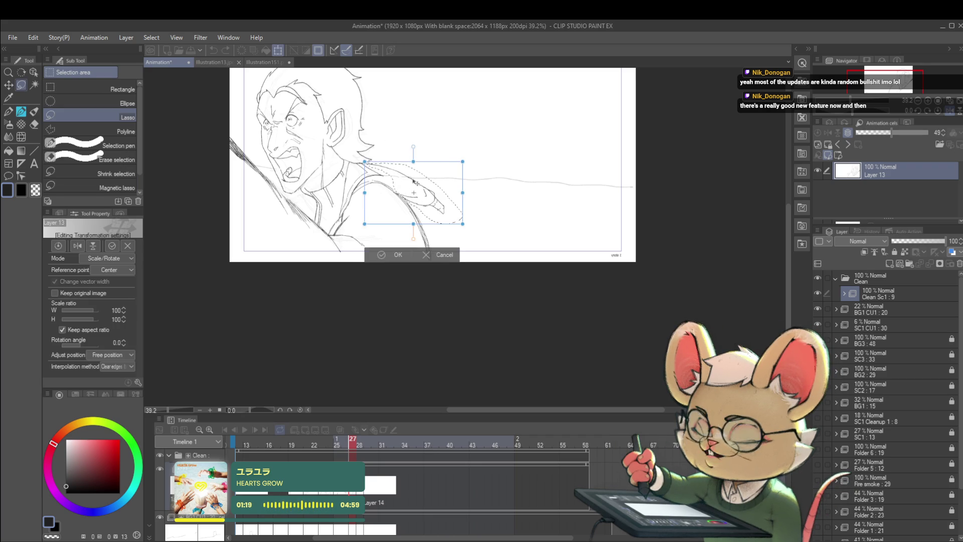
left_click_drag(421, 181, 423, 193)
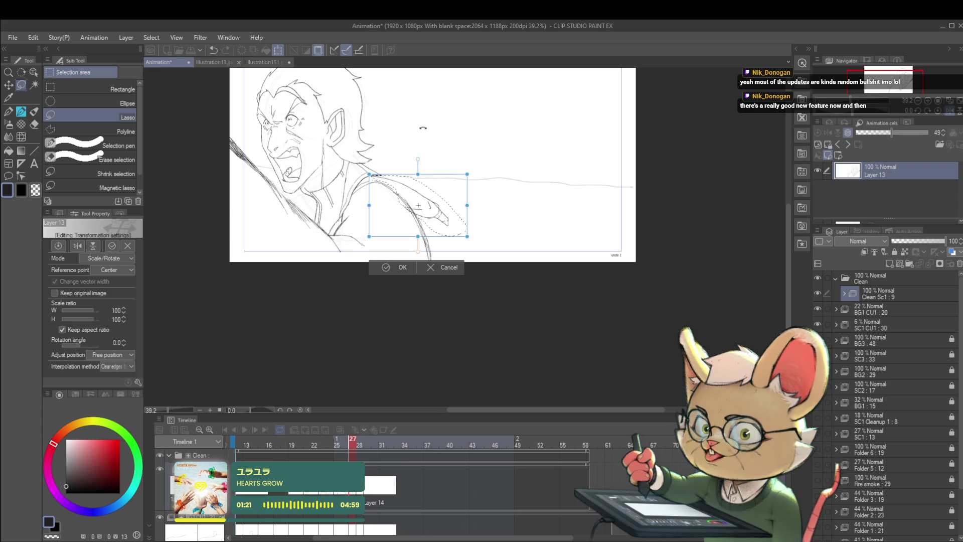
key("Return")
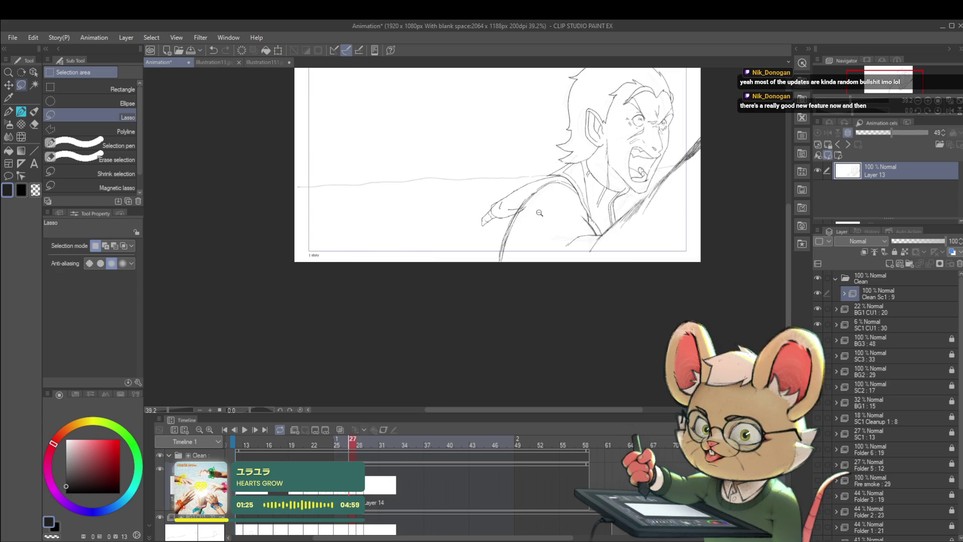
scroll(522, 207, "up", 3)
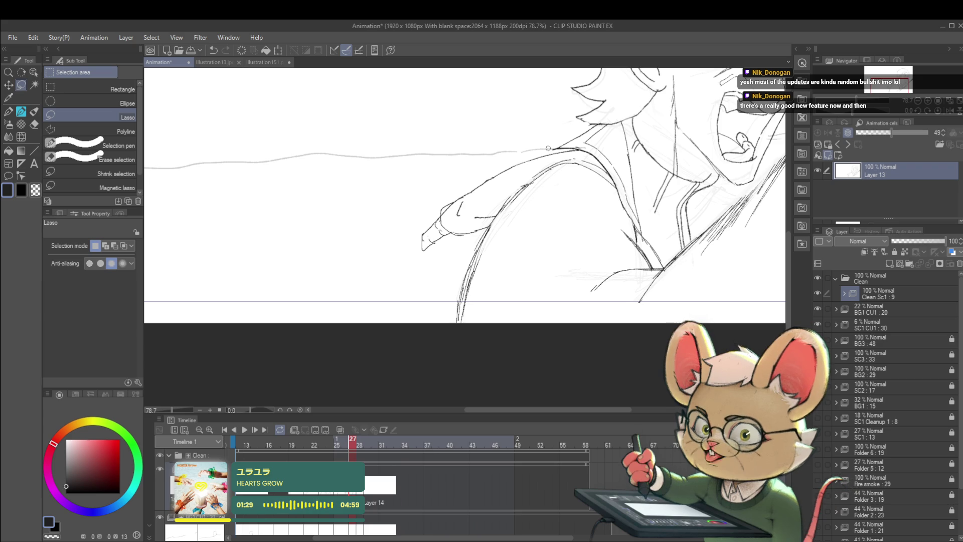
Step: Switch back to the Pencil and bring the arm and shoulder into view
key("p")
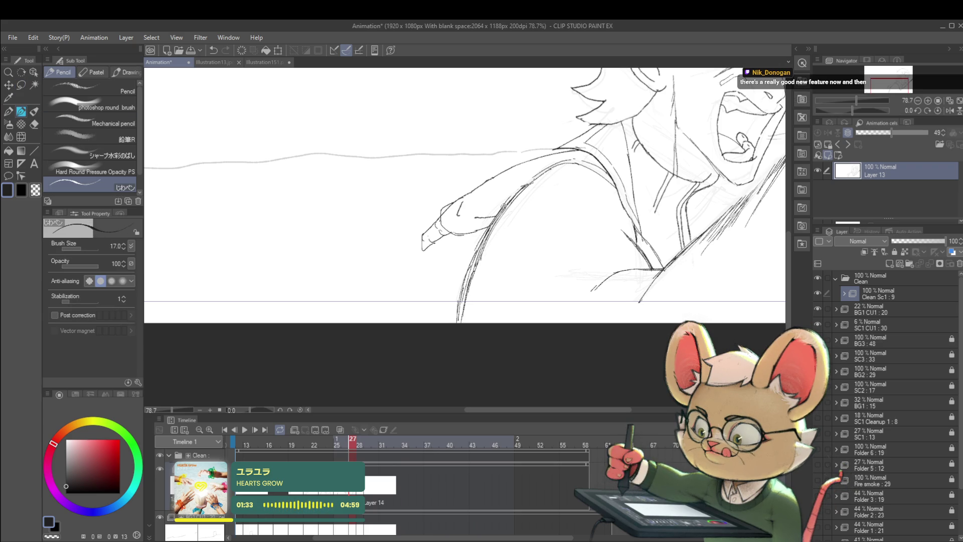
scroll(565, 160, "down", 5)
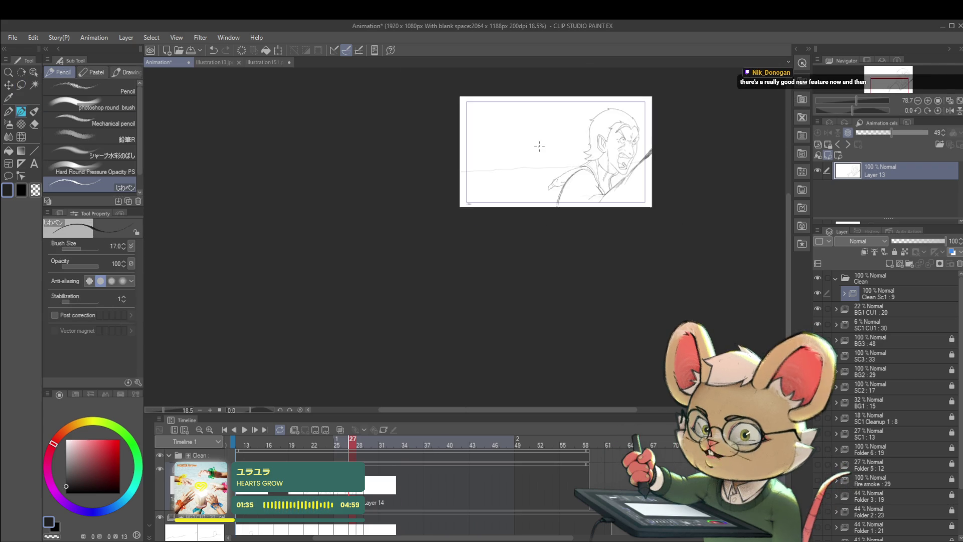
scroll(557, 178, "up", 5)
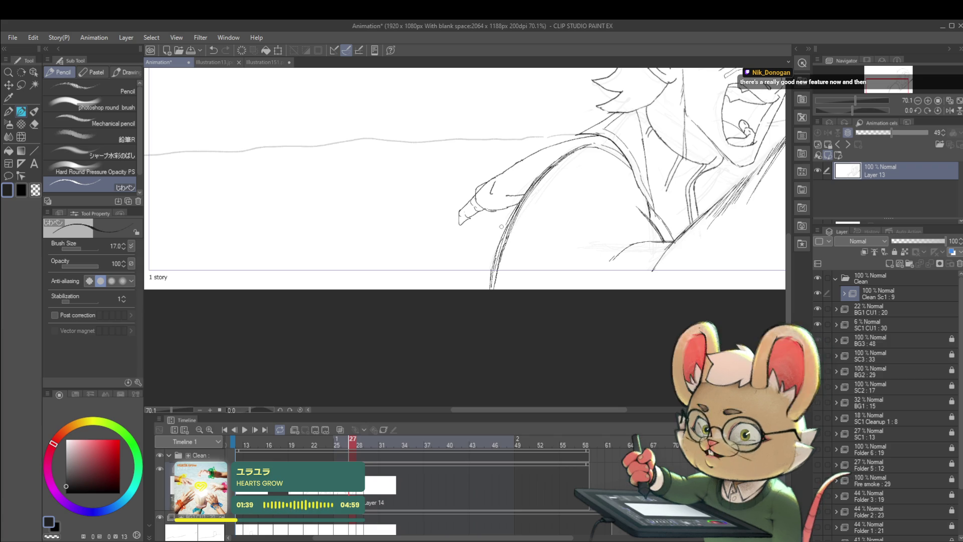
mouse_move(506, 222)
left_mouse_down()
mouse_move(522, 240)
mouse_move(464, 253)
mouse_move(442, 288)
left_mouse_up()
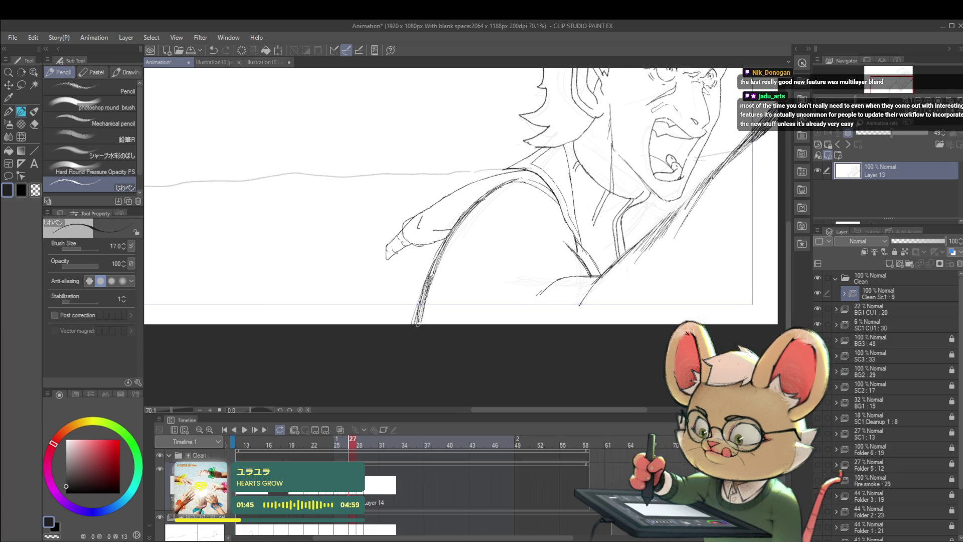
scroll(450, 270, "down", 3)
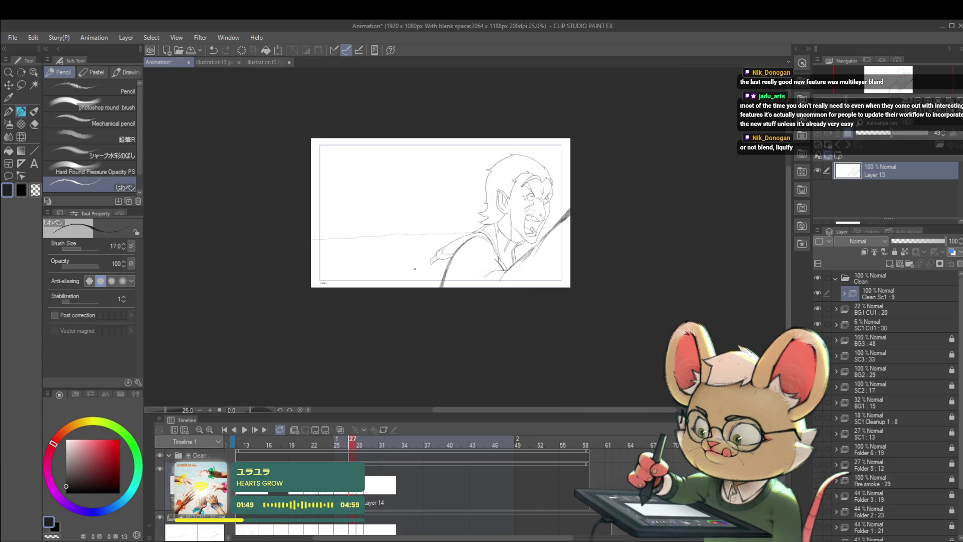
Step: Compare against the neighbouring frame and turn on blue onion skin
key("Left")
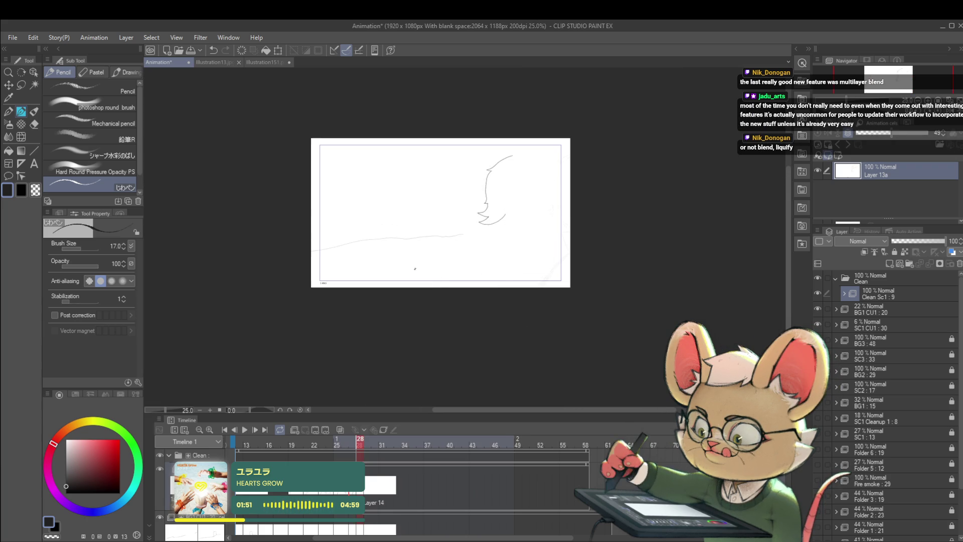
key("Right")
key("Right")
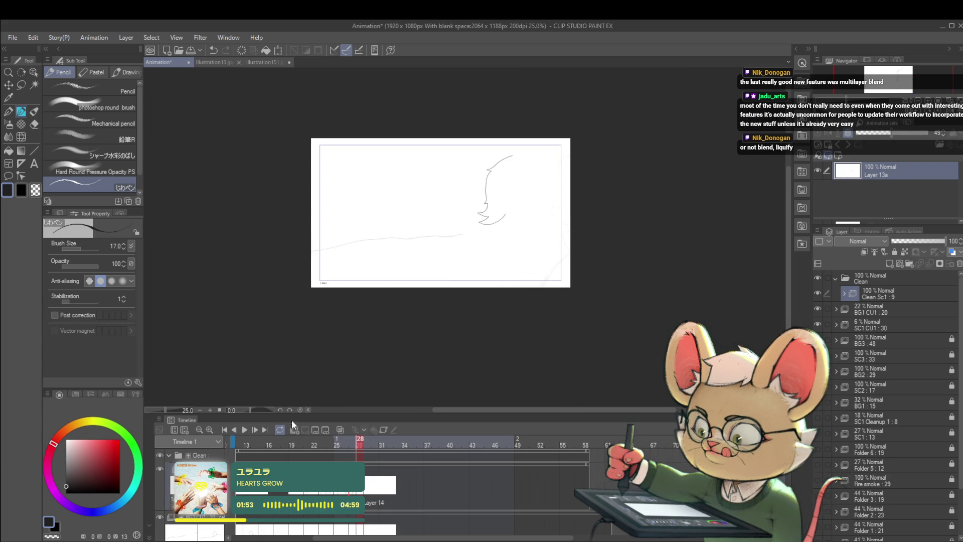
left_click(339, 430)
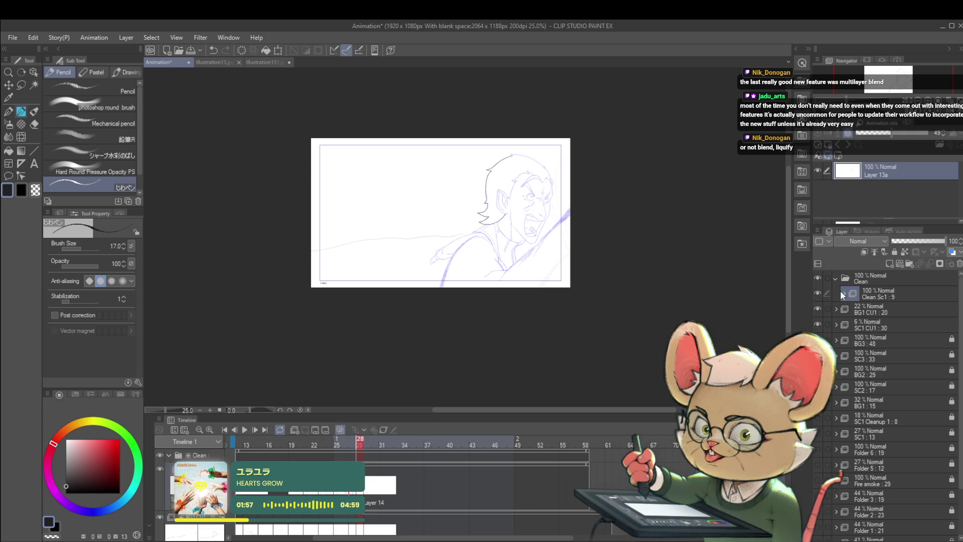
scroll(432, 183, "up", 3)
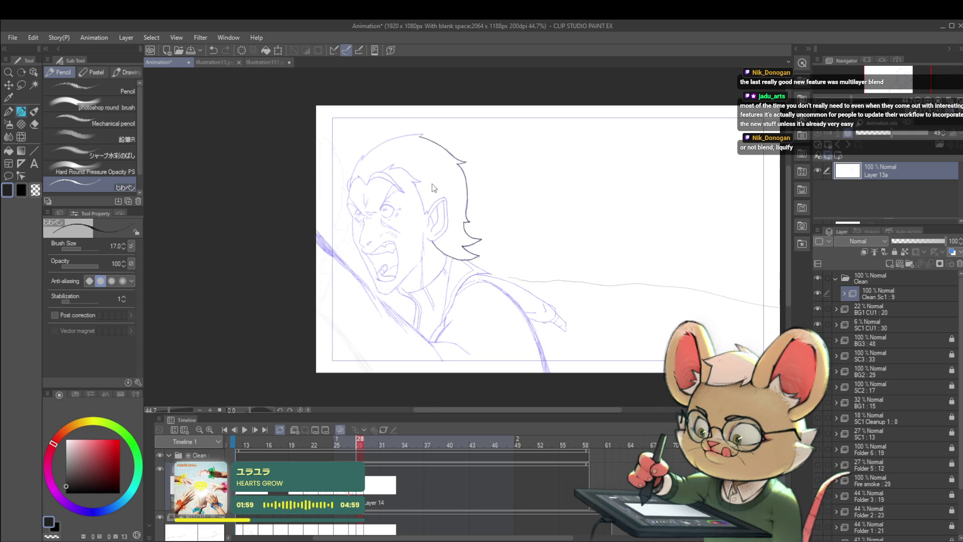
Step: Move this frame's hair outline up and left with Free Transform, then mirror the view horizontally
key("ctrl+t")
left_click_drag(409, 178, 341, 156)
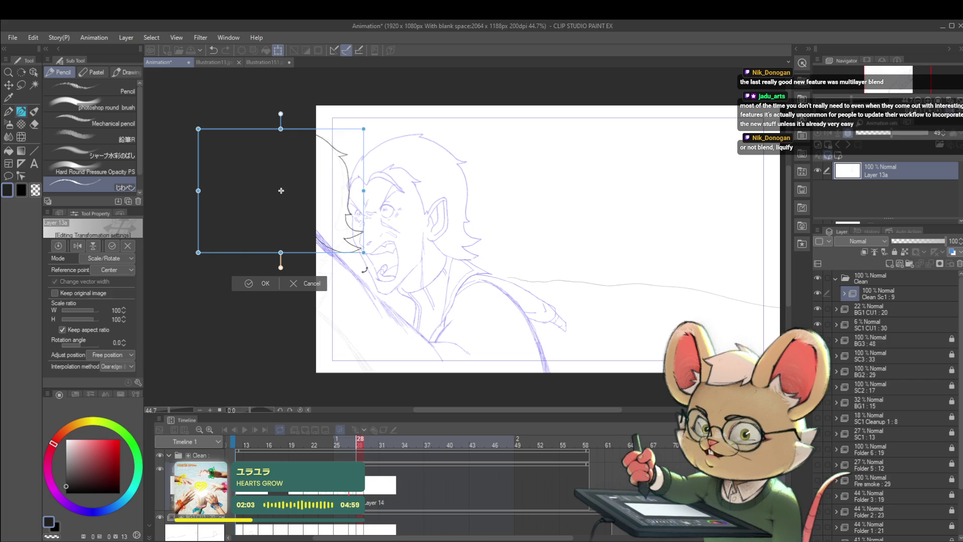
key("Return")
key("p")
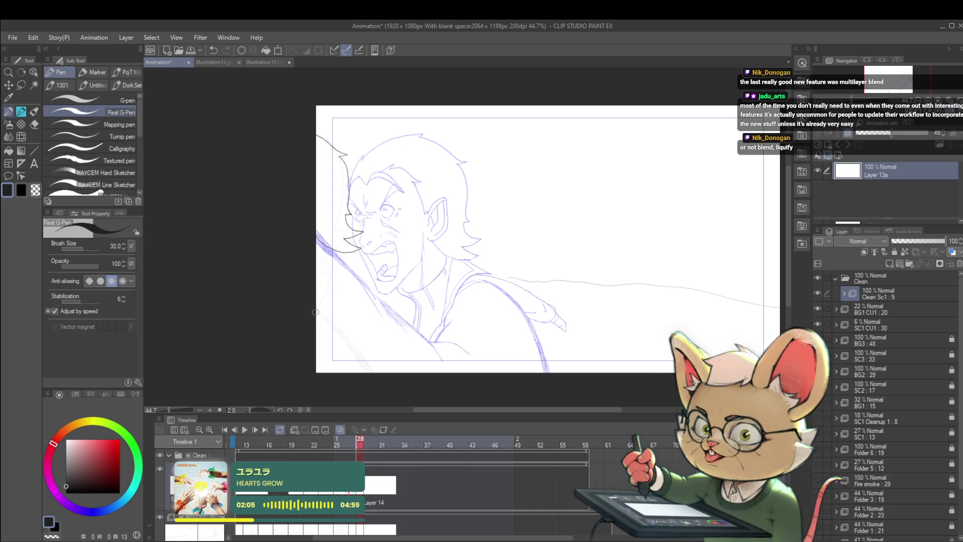
left_click_drag(314, 311, 328, 326)
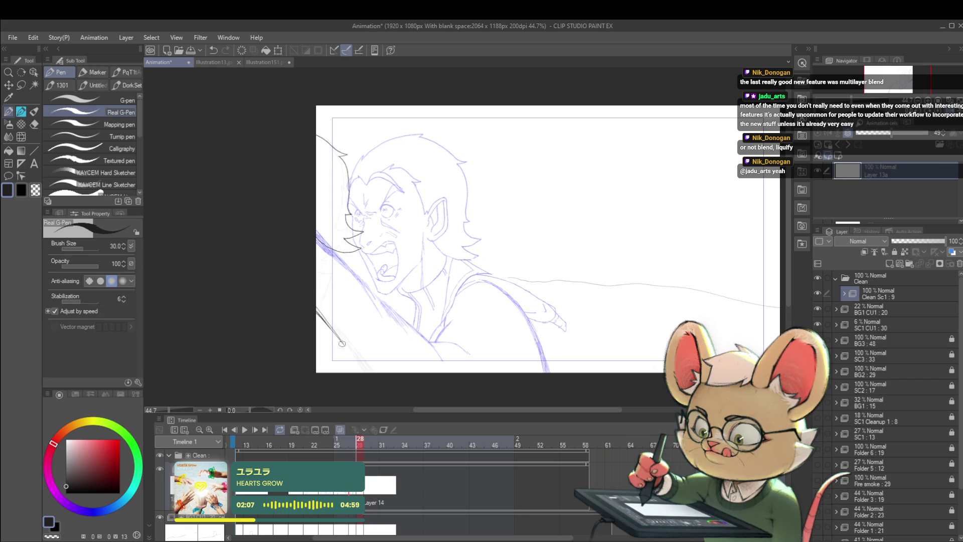
key("ctrl+z")
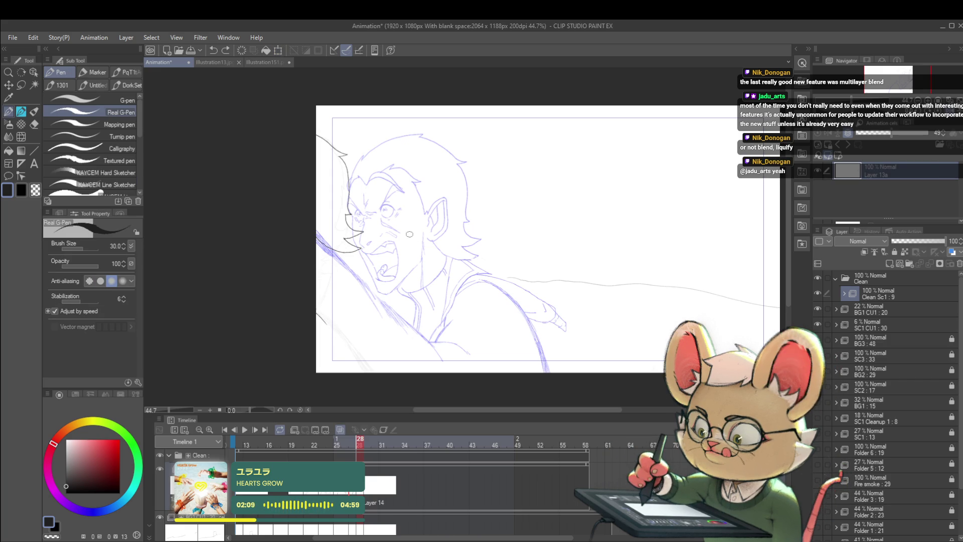
key("h")
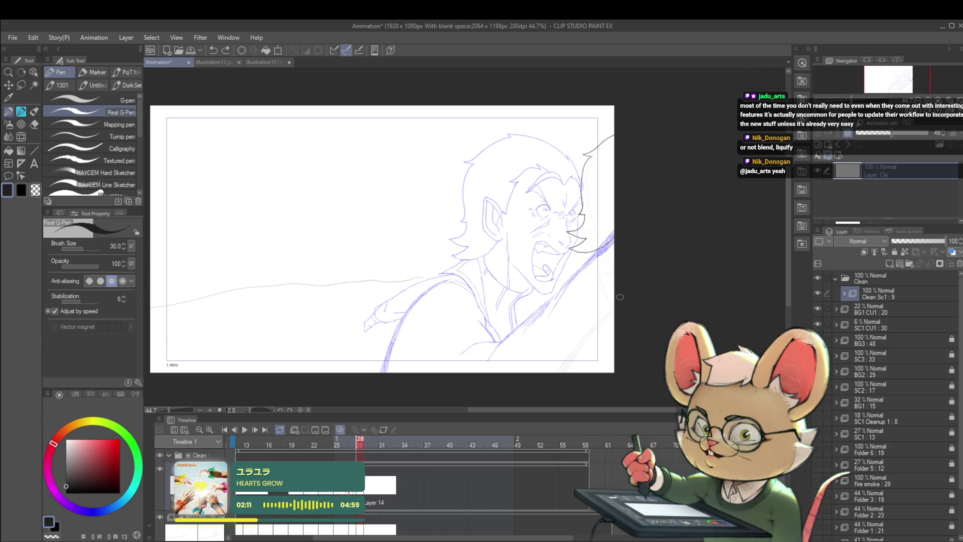
Step: Ink curving pencil strokes along the lower-right diagonal edge at brush size 17
key("p")
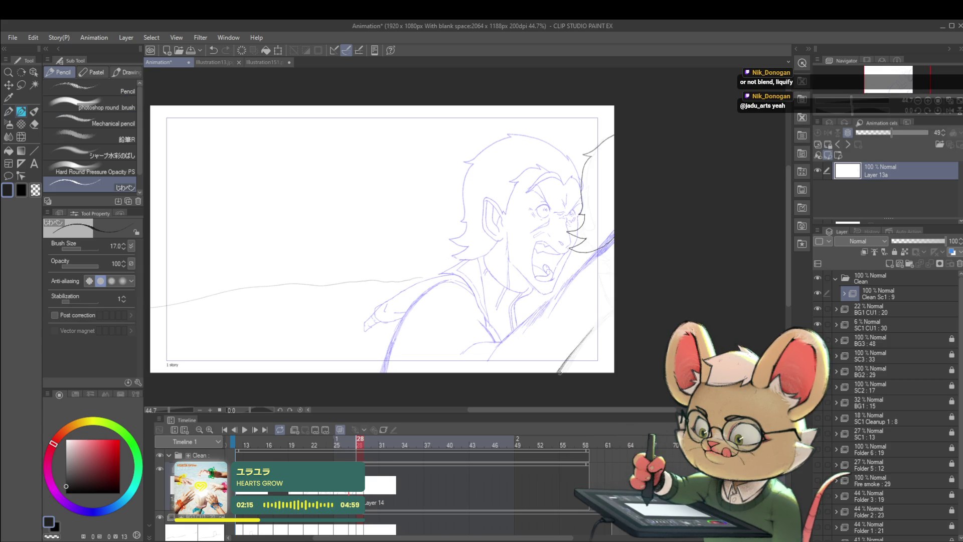
left_click_drag(559, 372, 594, 329)
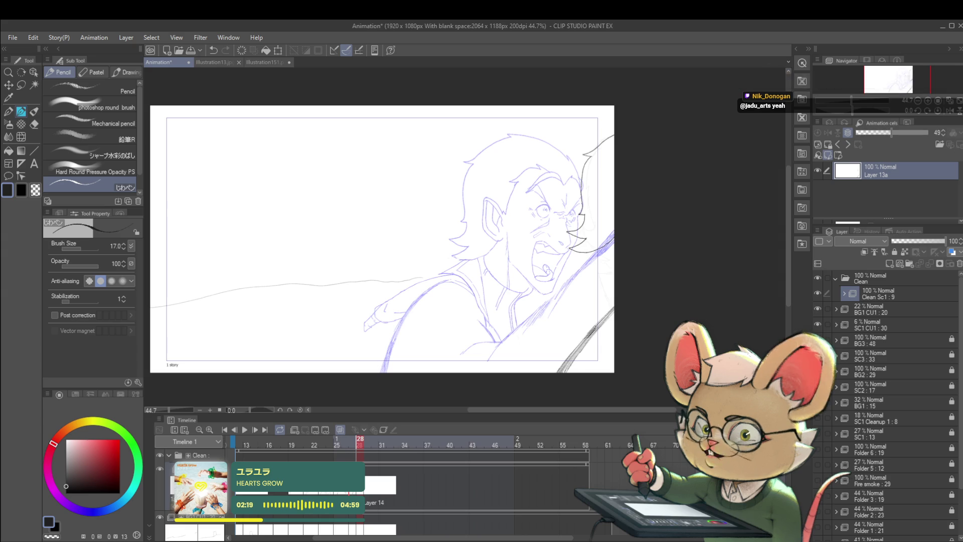
scroll(608, 291, "down", 3)
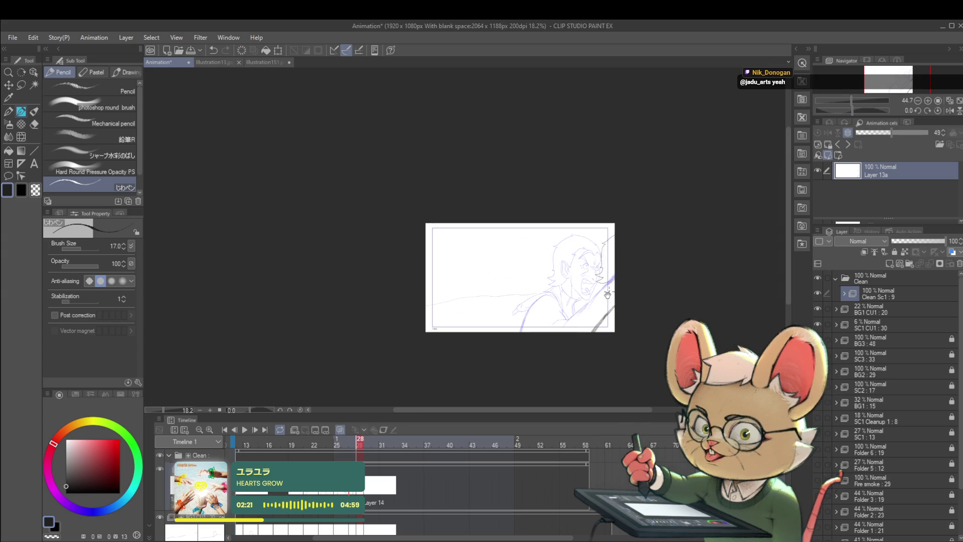
scroll(628, 283, "up", 3)
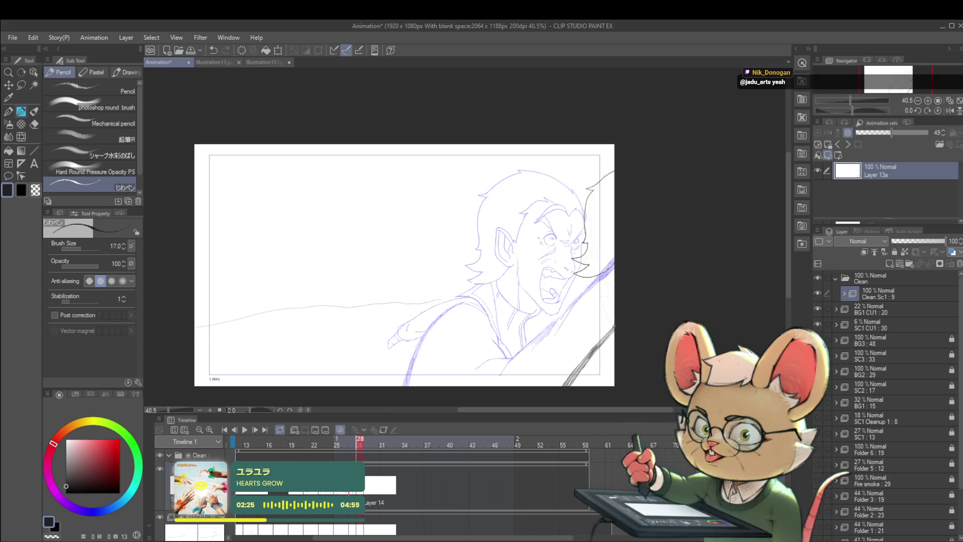
left_click_drag(615, 323, 593, 310)
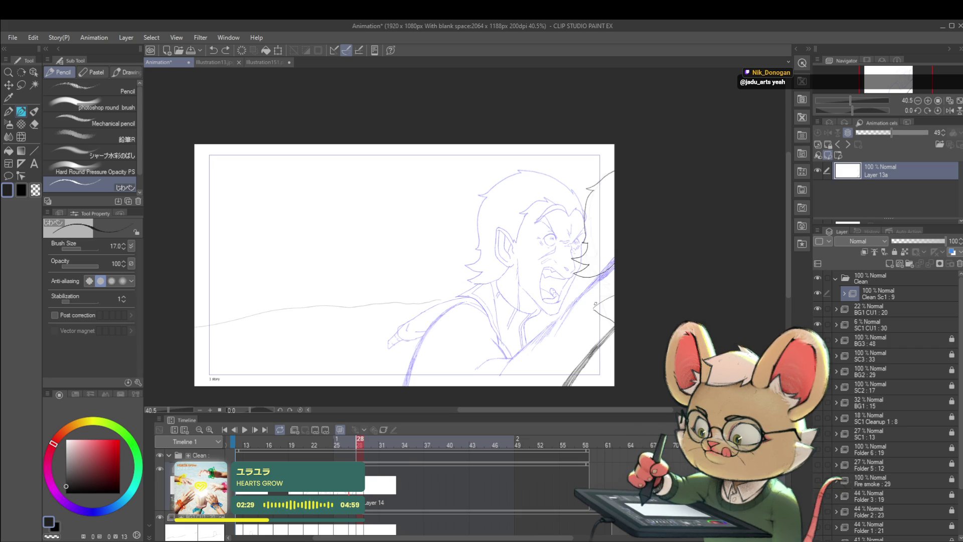
left_click_drag(595, 304, 605, 276)
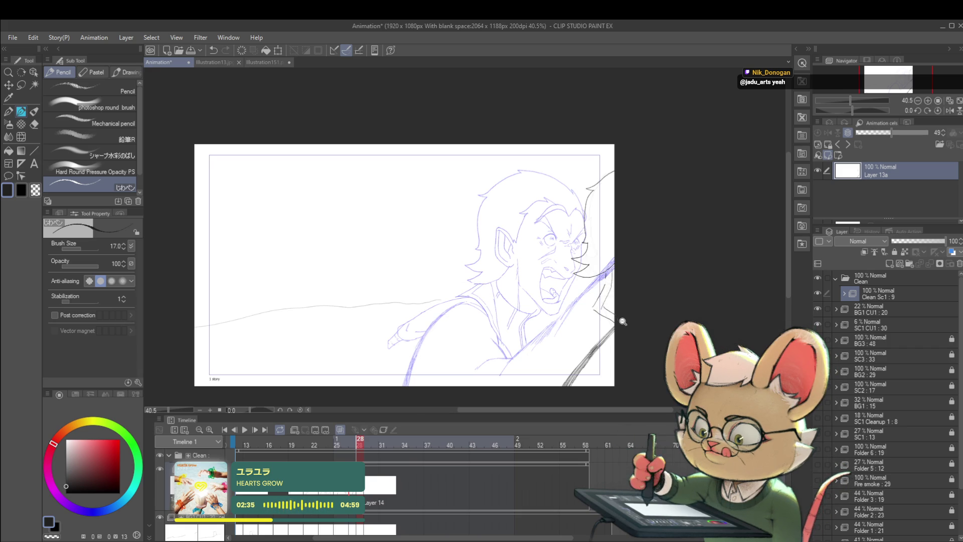
left_click_drag(622, 321, 589, 282)
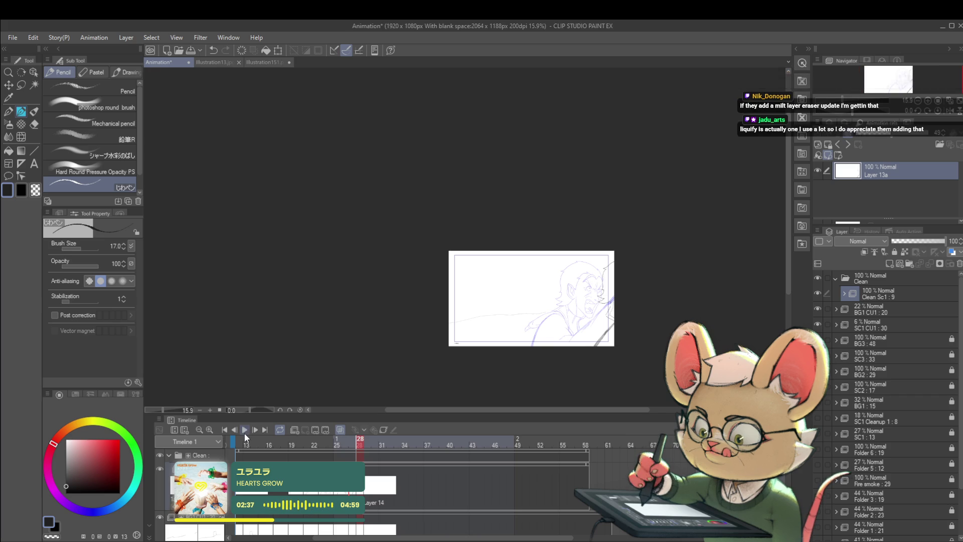
Step: Play the animation, then jump to frame 47 and frame 31 on the timeline and zoom in
left_click(245, 430)
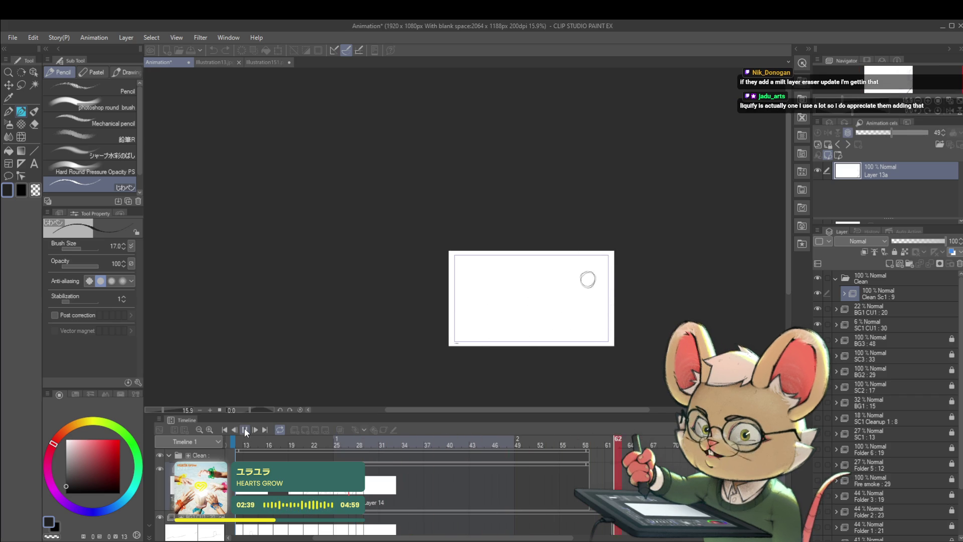
left_click_drag(581, 540, 691, 540)
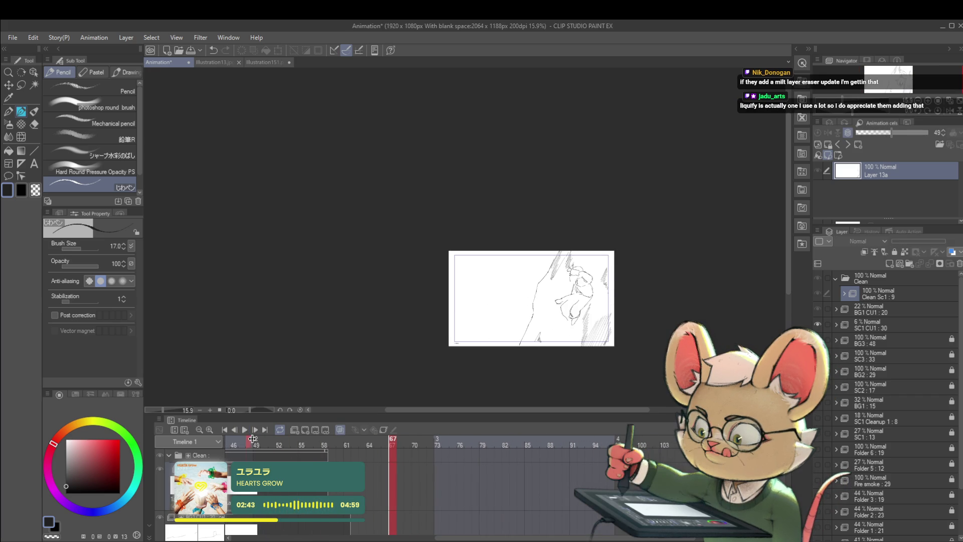
left_click(241, 445)
scroll(451, 482, "left", 5)
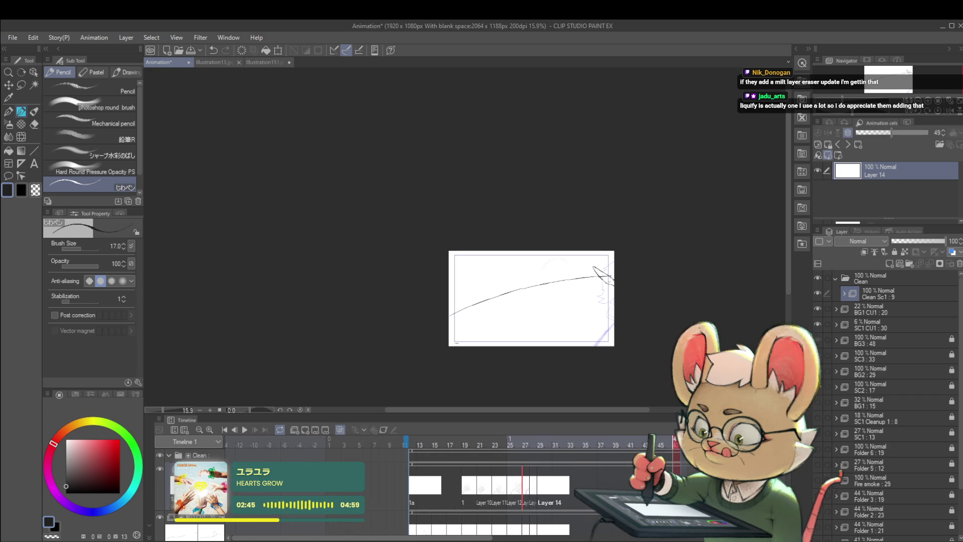
left_click(556, 445)
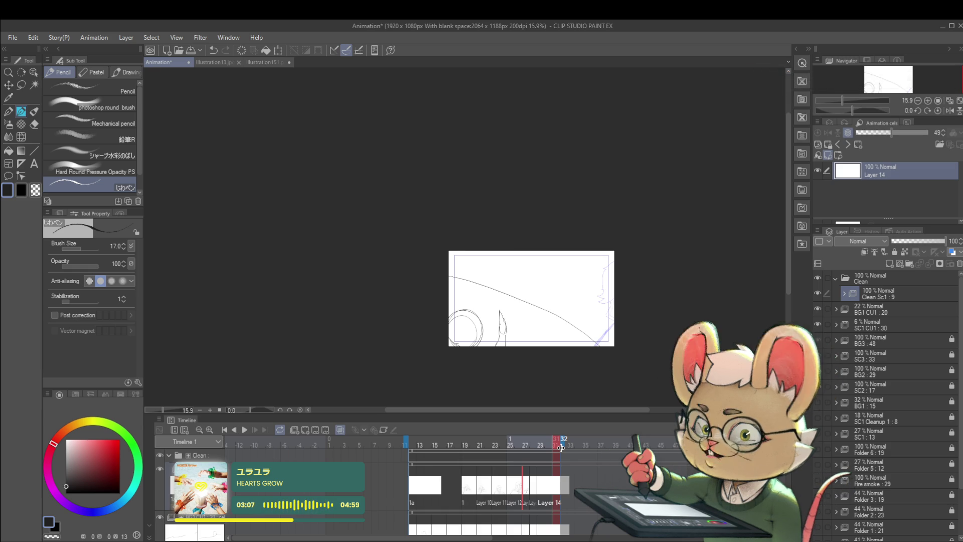
scroll(542, 266, "up", 2)
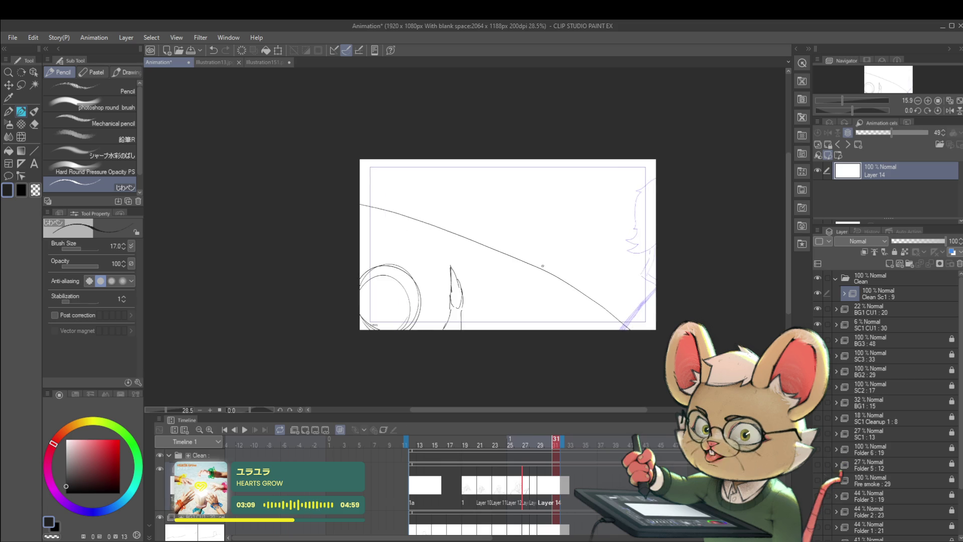
Step: Play and stop the timeline loop several times to preview the shouting character's motion
left_click_drag(542, 265, 511, 251)
left_click(244, 430)
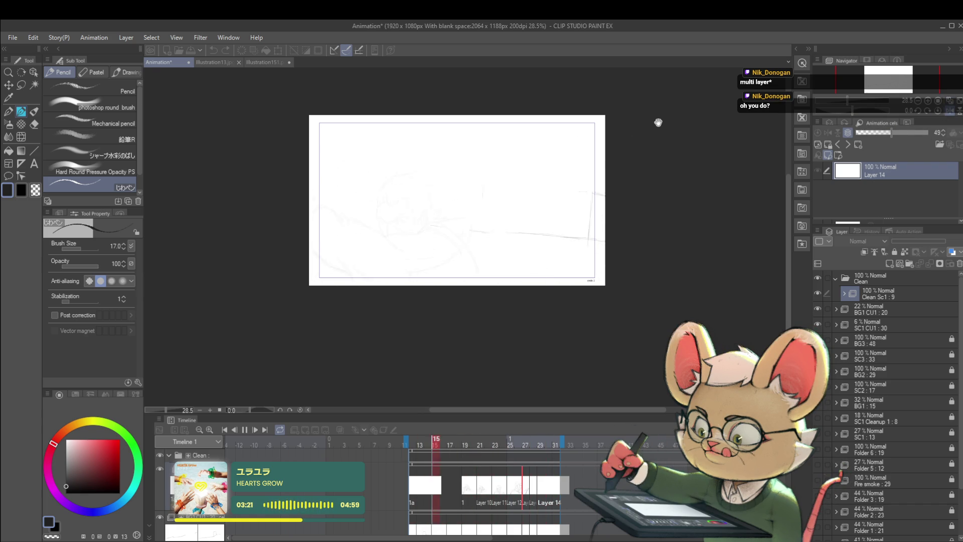
left_click(244, 431)
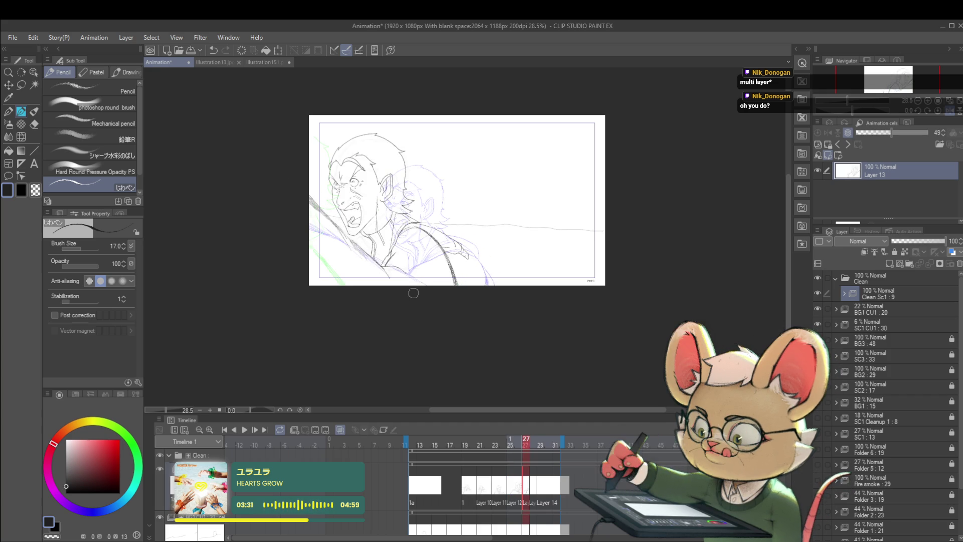
left_click(245, 430)
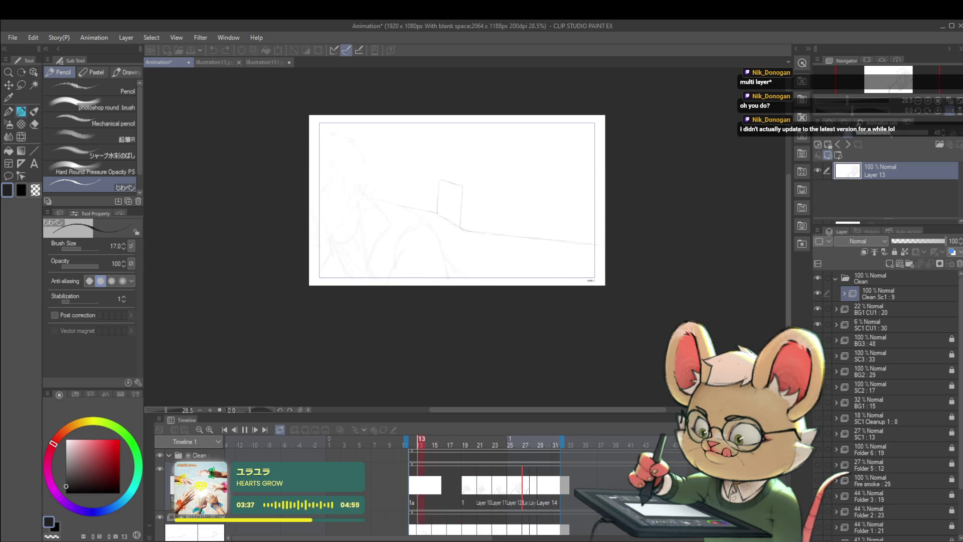
left_click(244, 430)
left_click(243, 430)
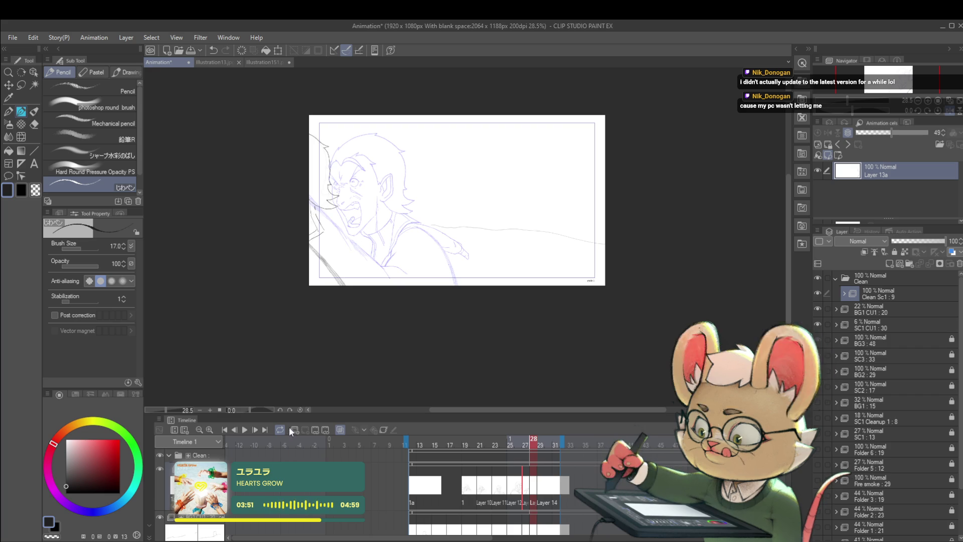
left_click(246, 430)
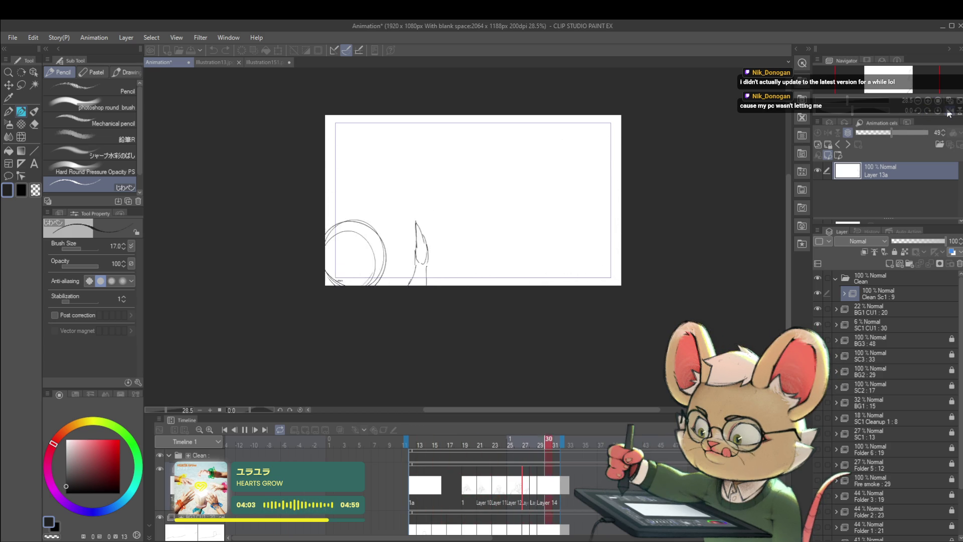
left_click(243, 428)
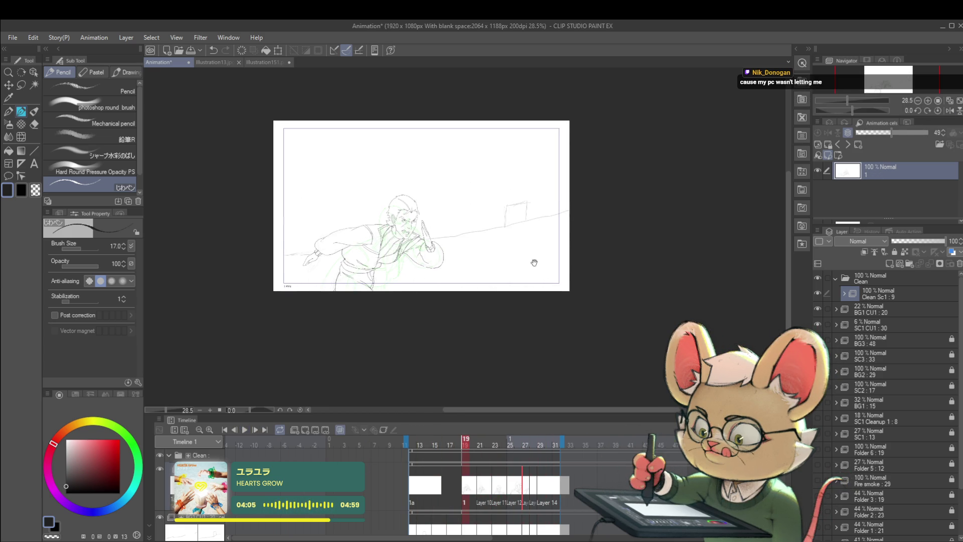
Step: At 44% zoom, hide the green SC1 CU1 : 30 rough layer and play the clean line art
left_click_drag(526, 261, 541, 244)
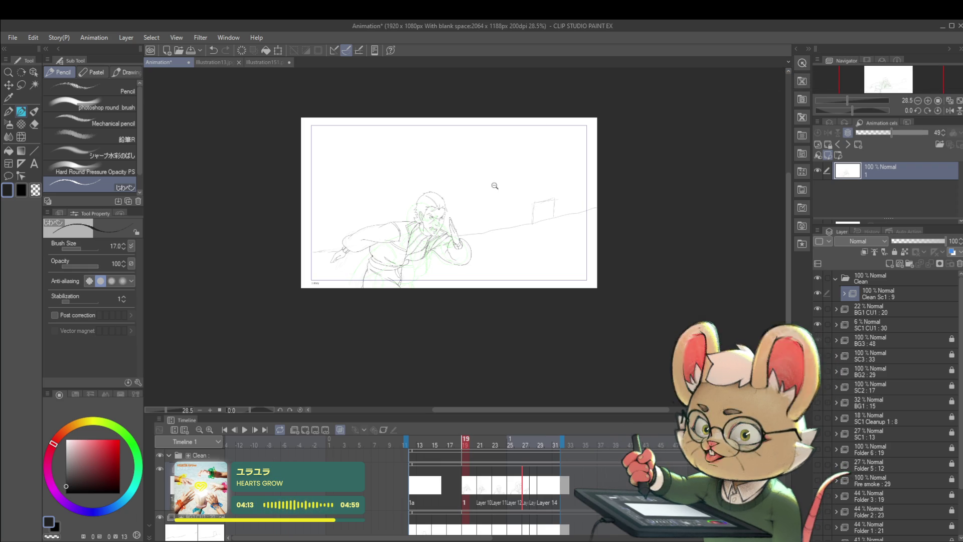
scroll(494, 184, "up", 2)
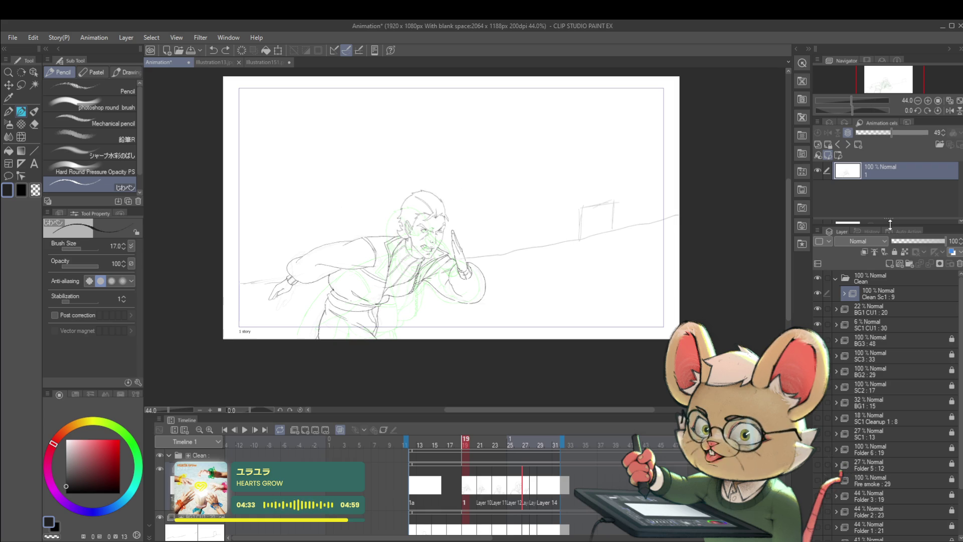
left_click(820, 326)
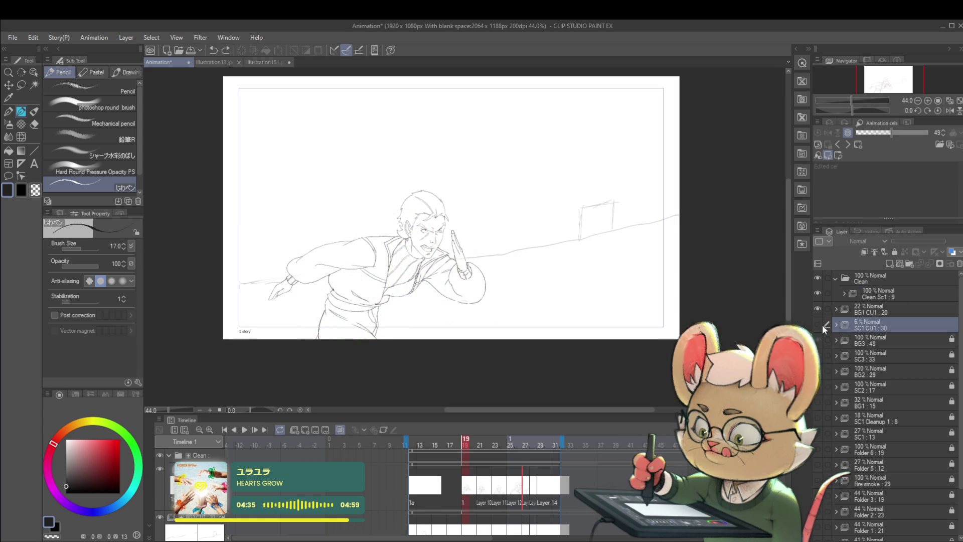
left_click(244, 430)
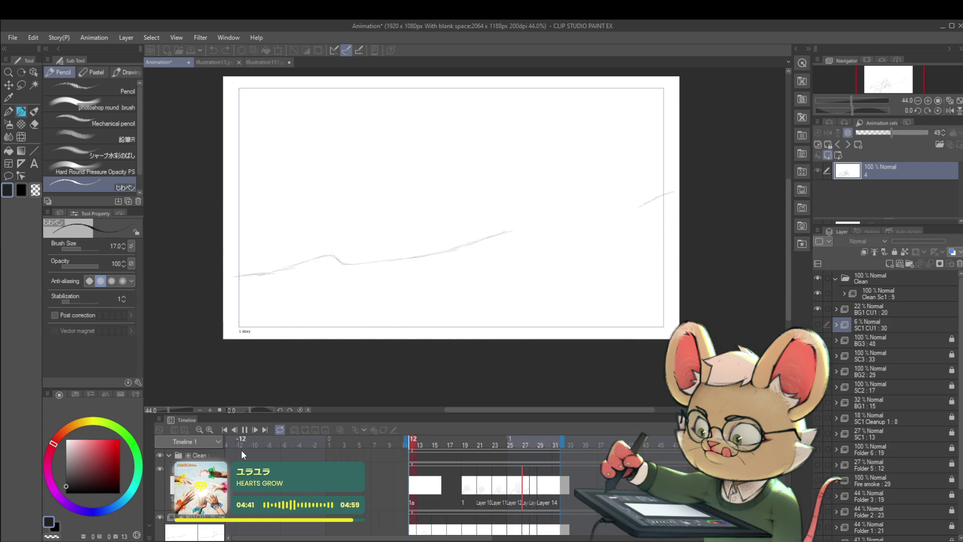
Step: Stop playback on frame 26 and select the Clean Sc1 : 9 folder to show onion skin
left_click(244, 429)
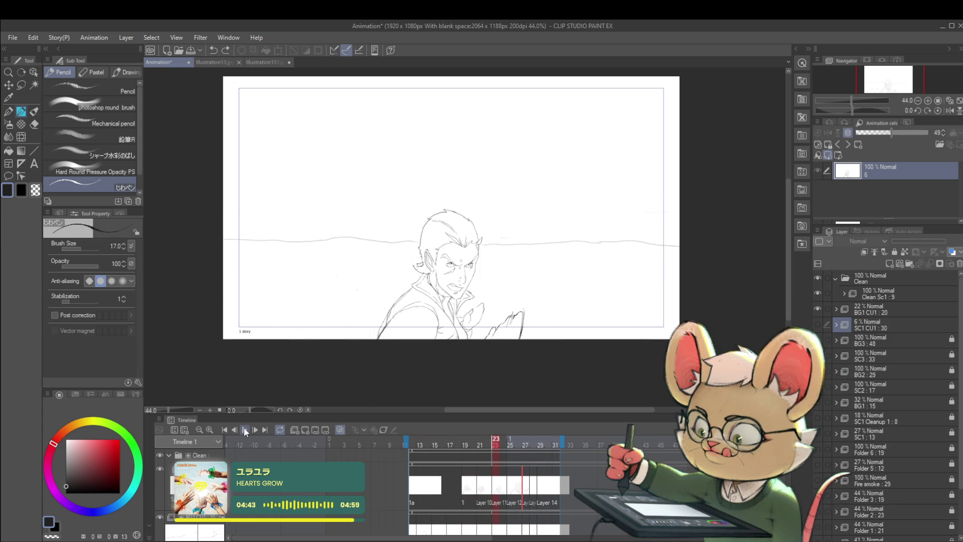
left_click(244, 427)
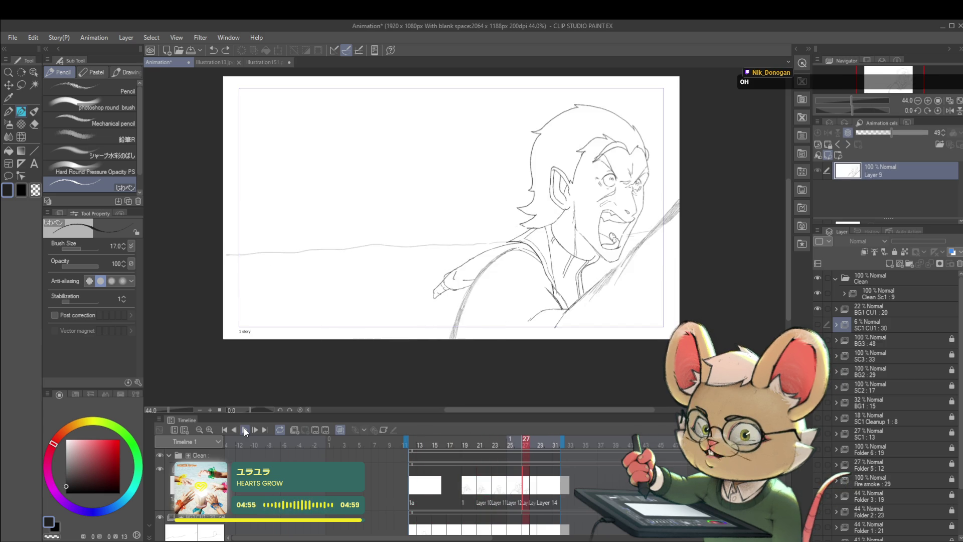
left_click(244, 427)
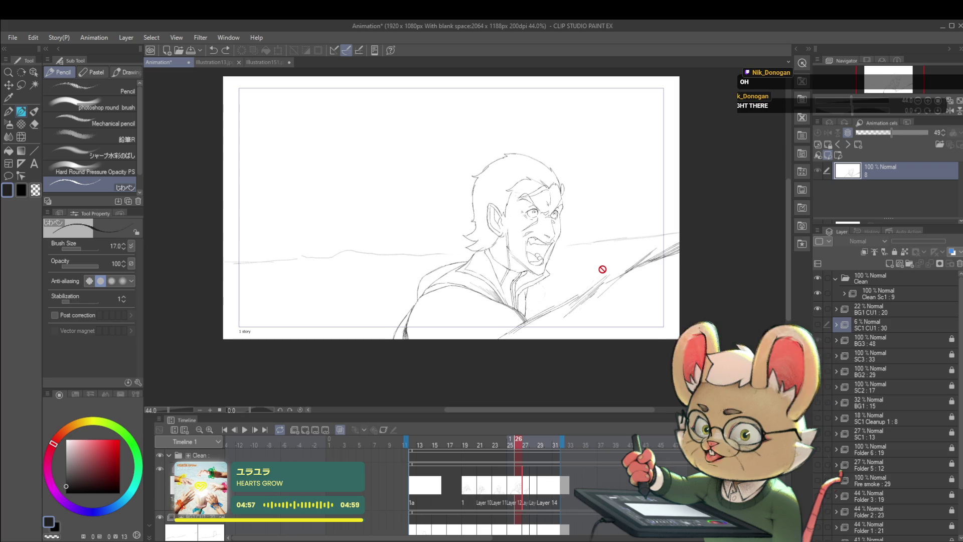
left_click(881, 293)
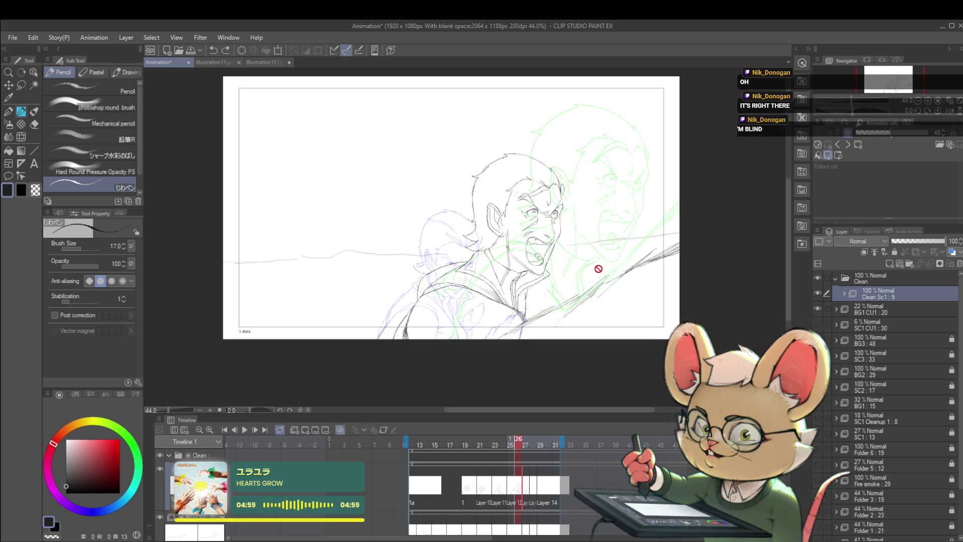
Step: Expand and collapse the Clean Sc1 : 9 folder, then resume playback from frame 26
left_click(844, 293)
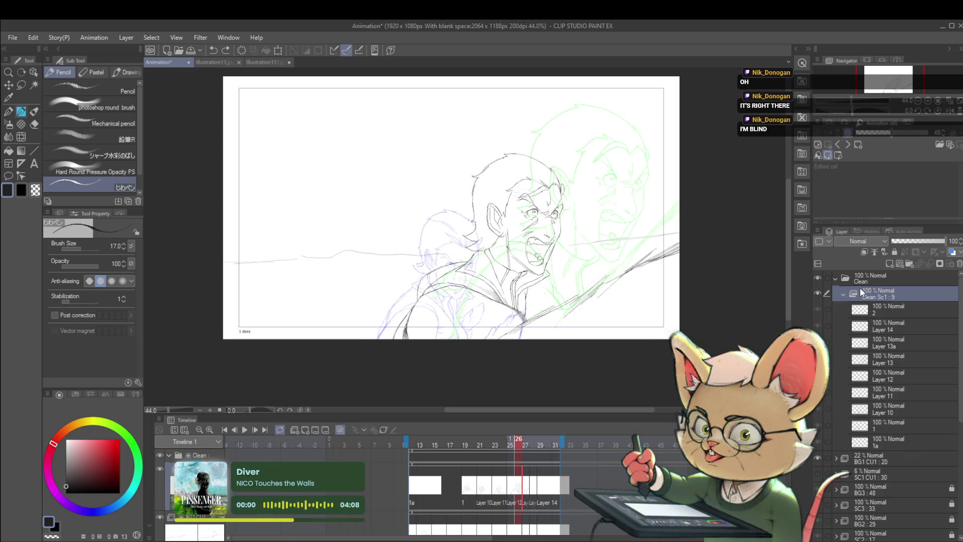
left_click(842, 294)
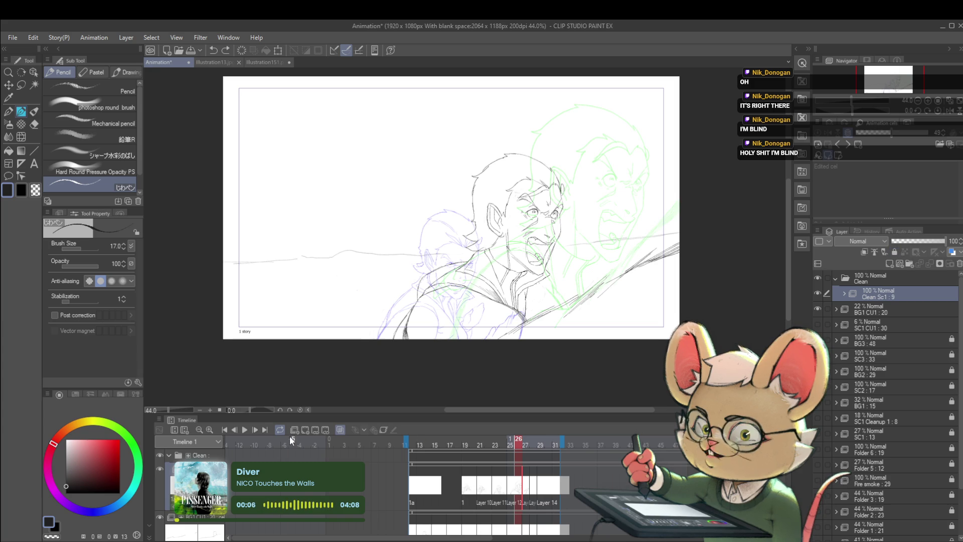
left_click(245, 430)
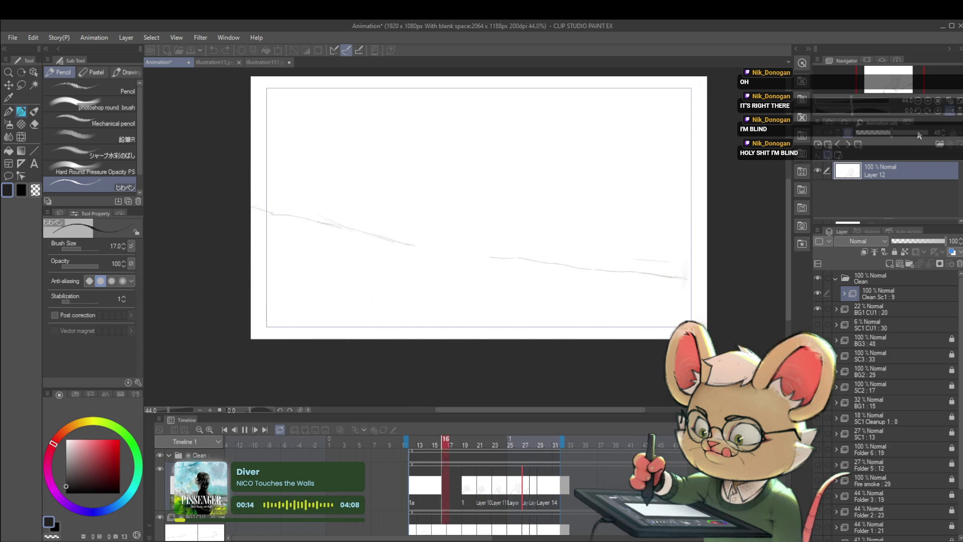
Step: Drag the playback end marker from frame 32 to frame 33 and play the extended range
left_click(245, 429)
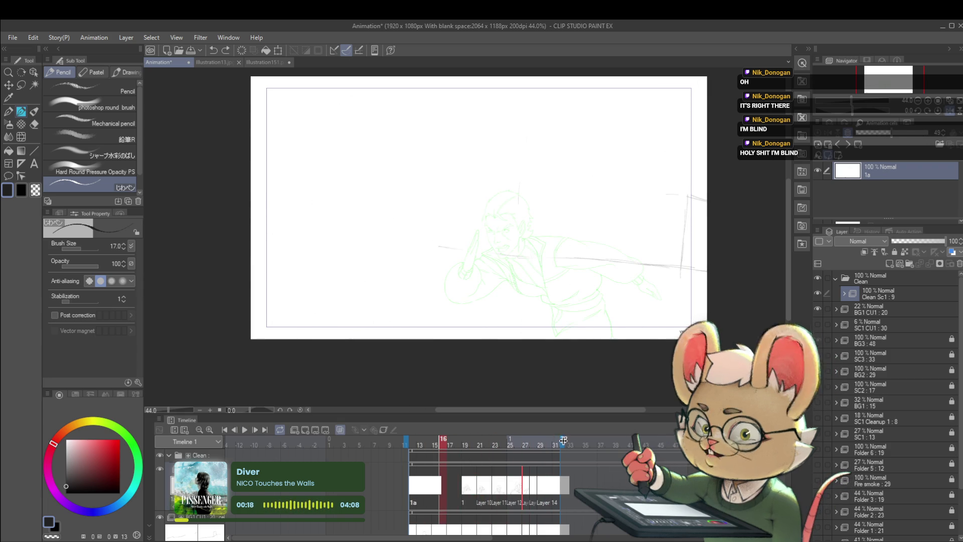
left_click_drag(562, 442, 569, 450)
left_click(245, 430)
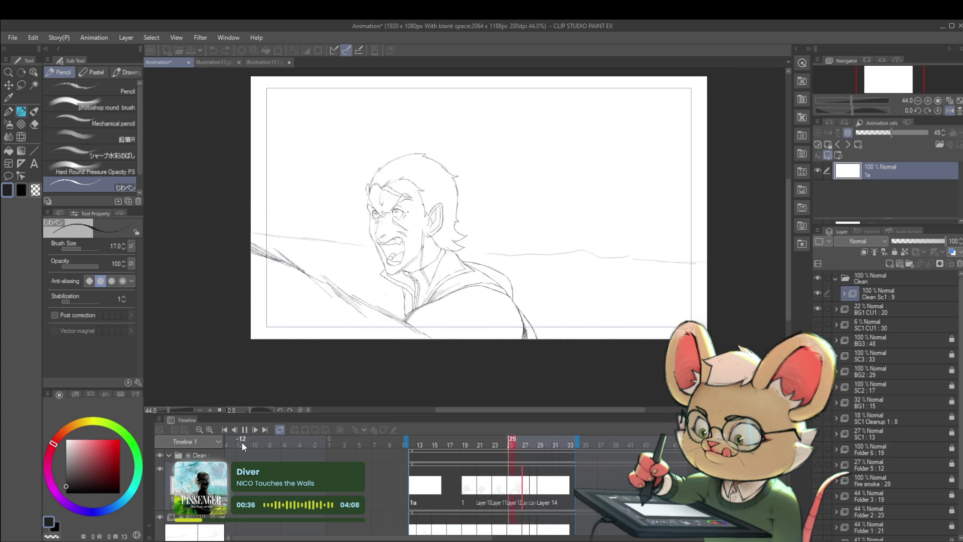
Step: Step through the frames to cel Layer 13a and play the loop through to frame 33
left_click(245, 432)
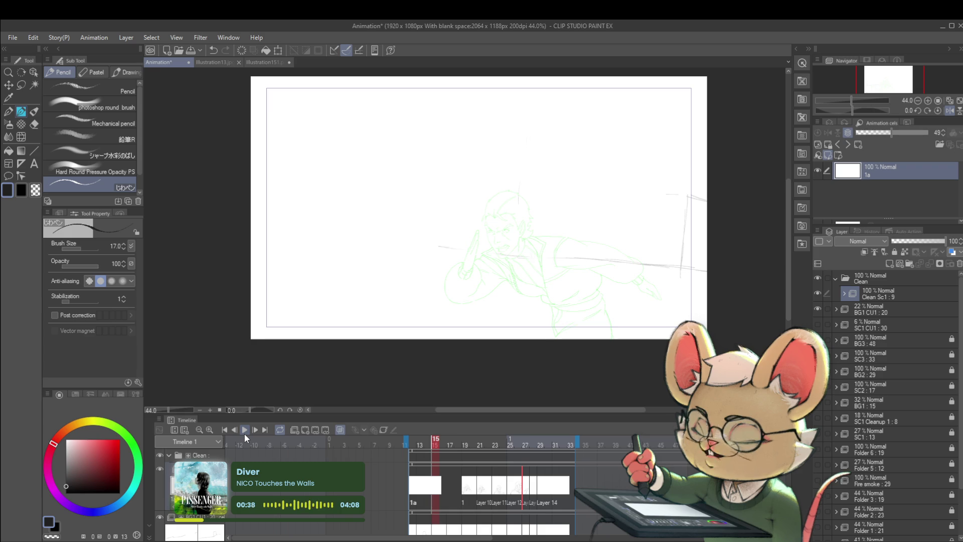
key("Right")
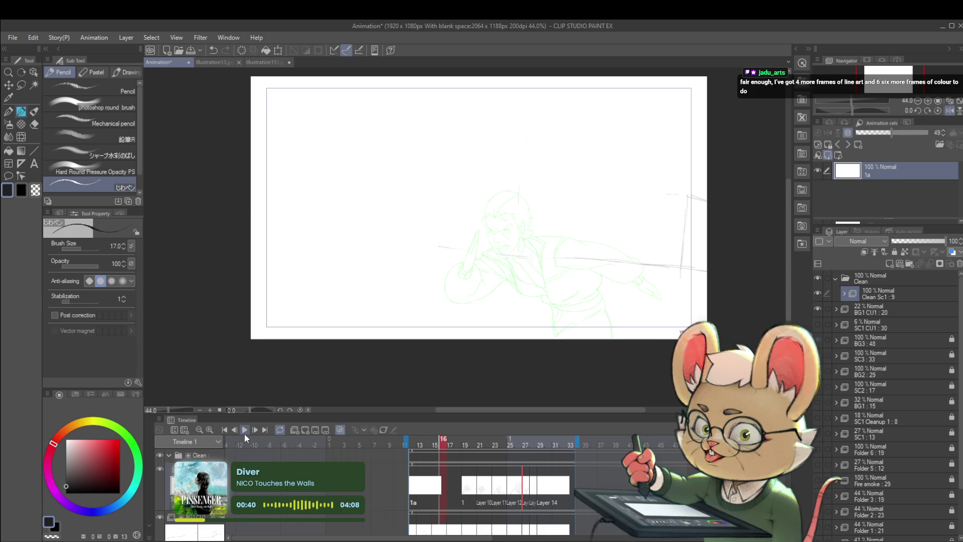
left_click(244, 433)
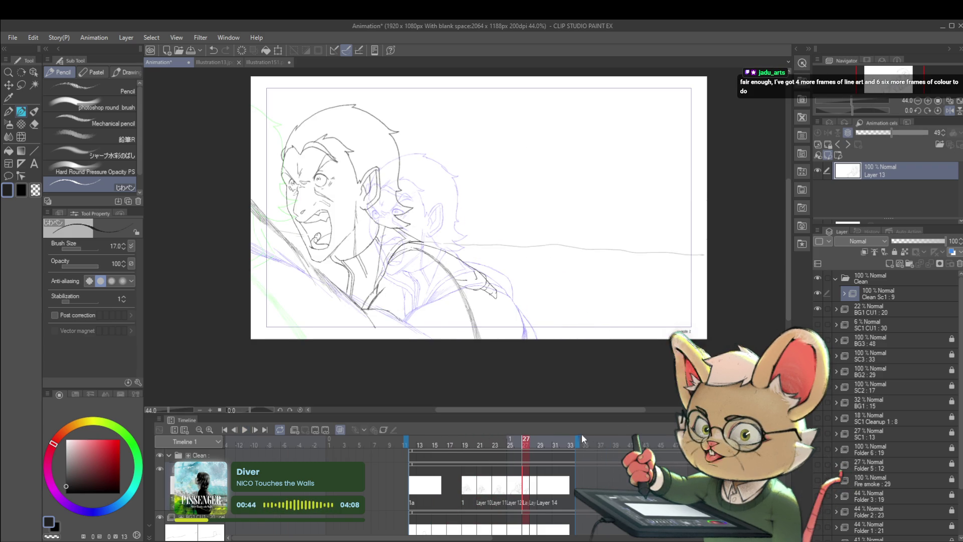
left_click(530, 494)
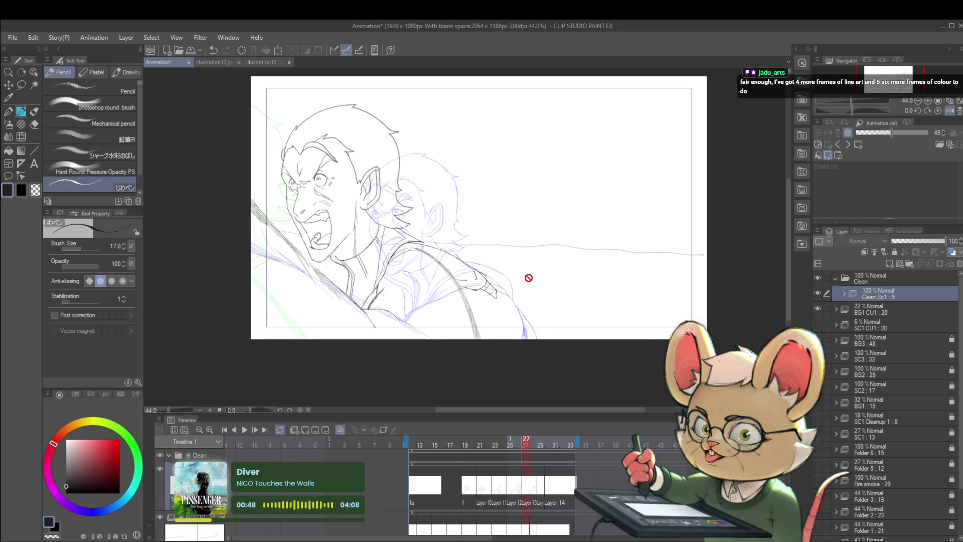
key("ctrl+shift+n")
left_click(242, 430)
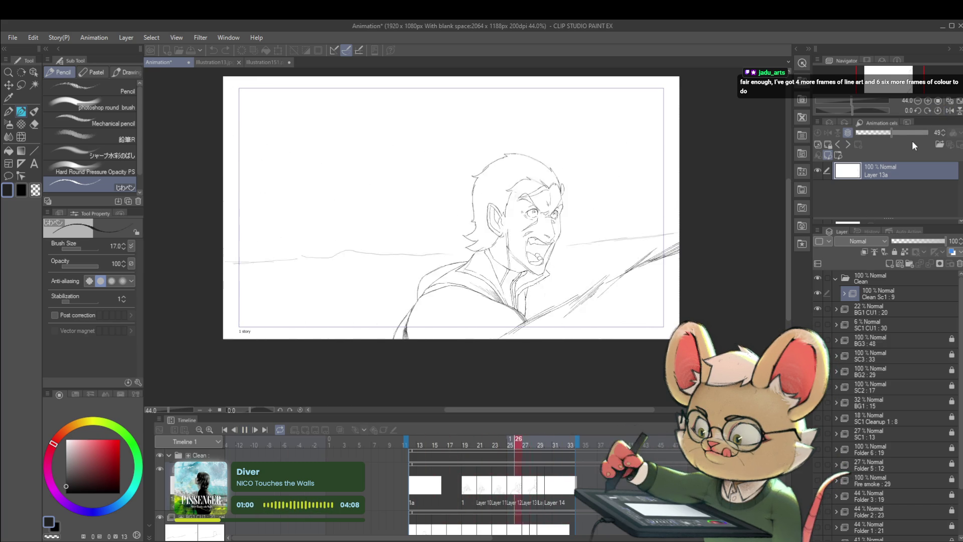
left_click(245, 429)
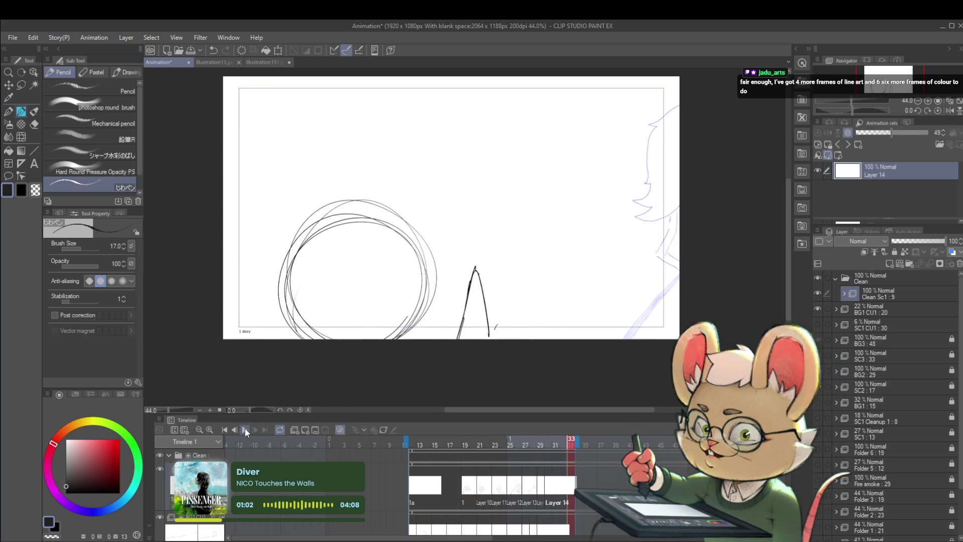
Step: Undo the last Layer 14 change, preview playback to frame 22, then switch to Discord's #art-share
key("ctrl+z")
left_click(242, 430)
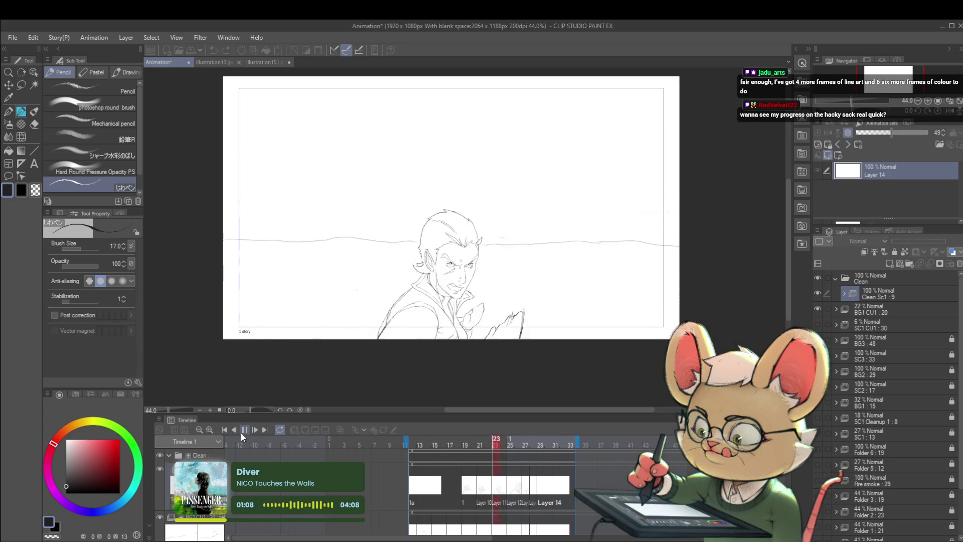
left_click(245, 430)
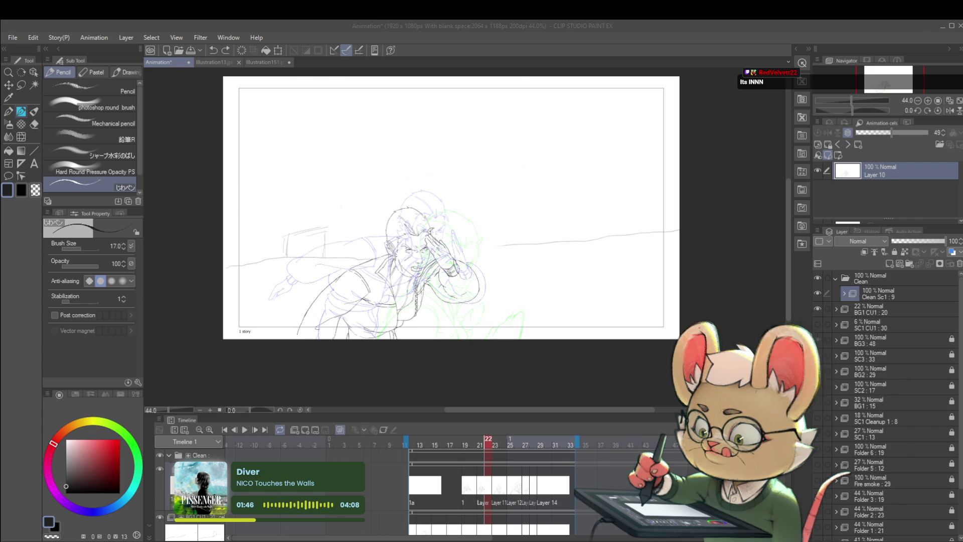
key("alt+Tab")
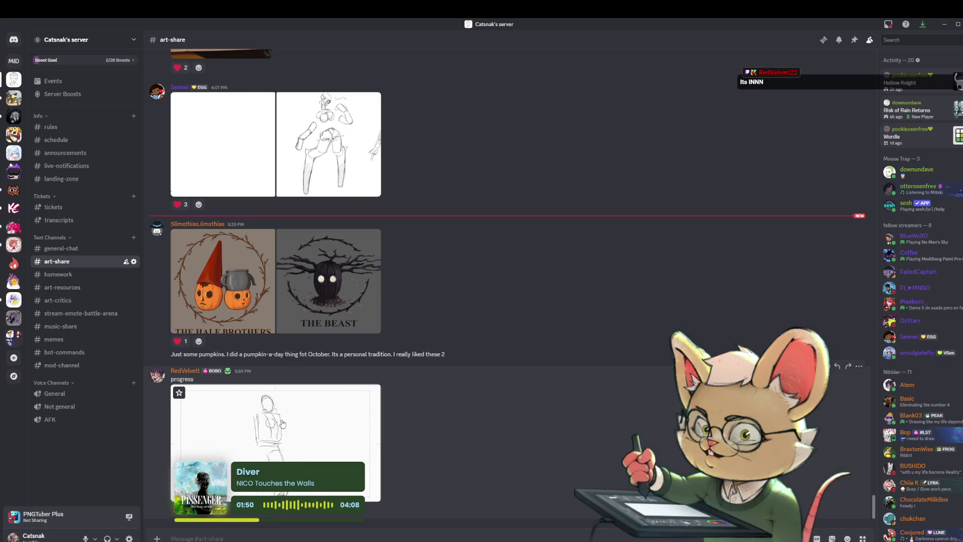
Step: Open the shared kicking-figure progress GIF full-size in Discord's image viewer
left_click(280, 419)
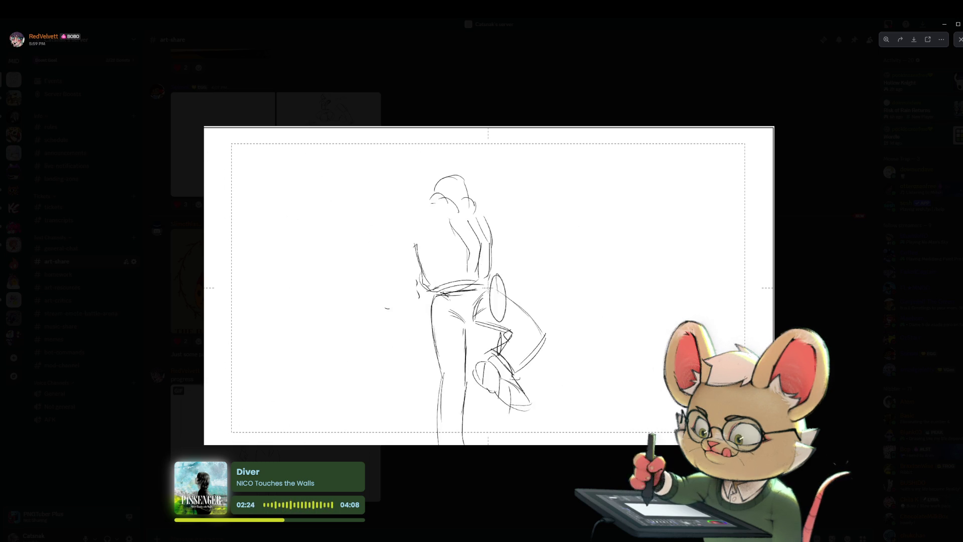
key("alt+Tab")
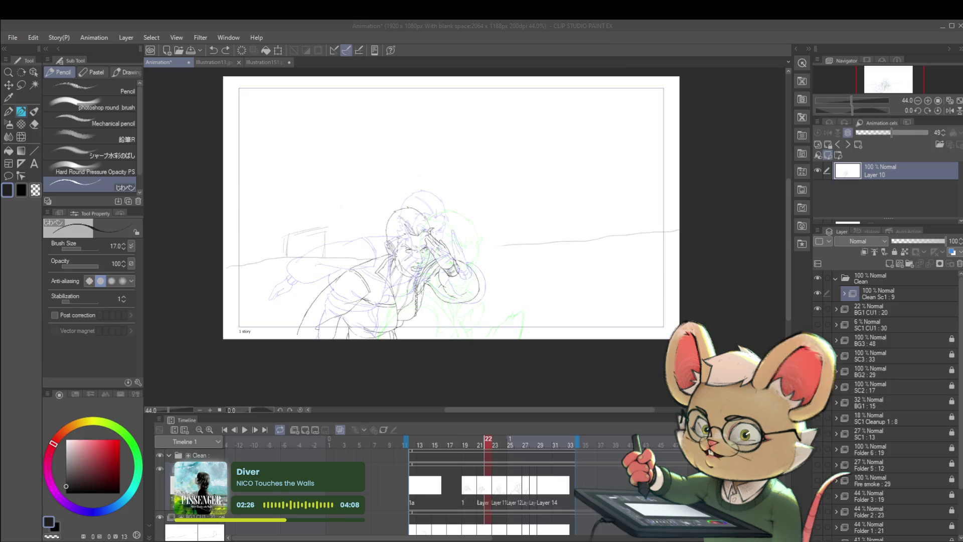